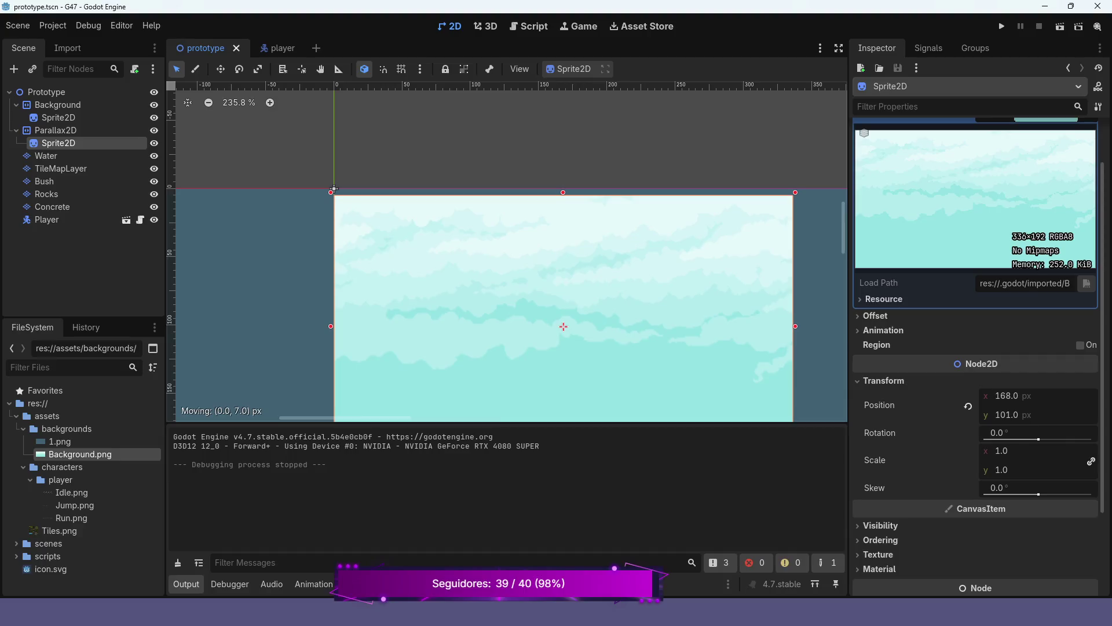
# Nudge the sky Sprite2D to position y 97, then zoom out and select Parallax2D.
pyautogui.press('Right')
pyautogui.press('Right')
pyautogui.press('Right')
pyautogui.press('Left')
pyautogui.press('Left')
pyautogui.press('Left')
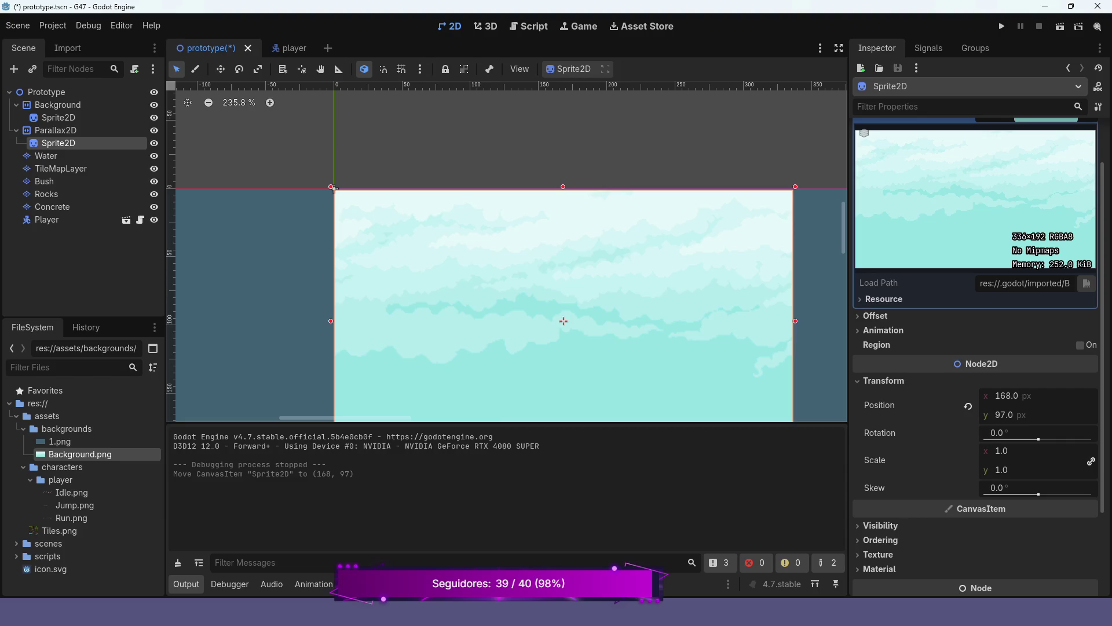
pyautogui.scroll(-5, 486, 183)
pyautogui.scroll(-4, 563, 181)
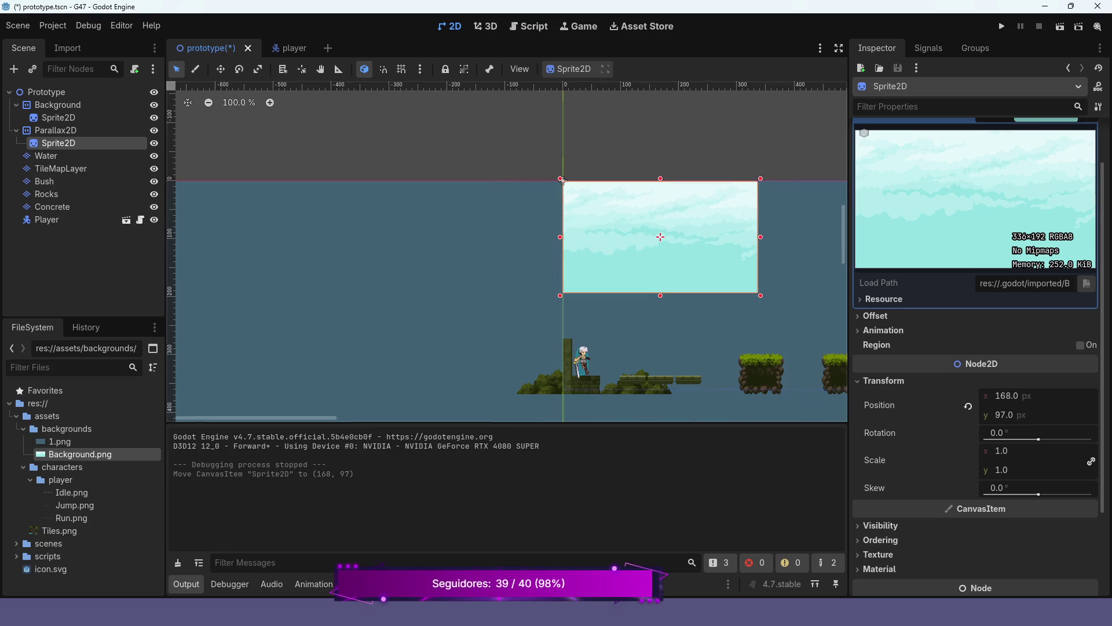
pyautogui.scroll(-1, 563, 181)
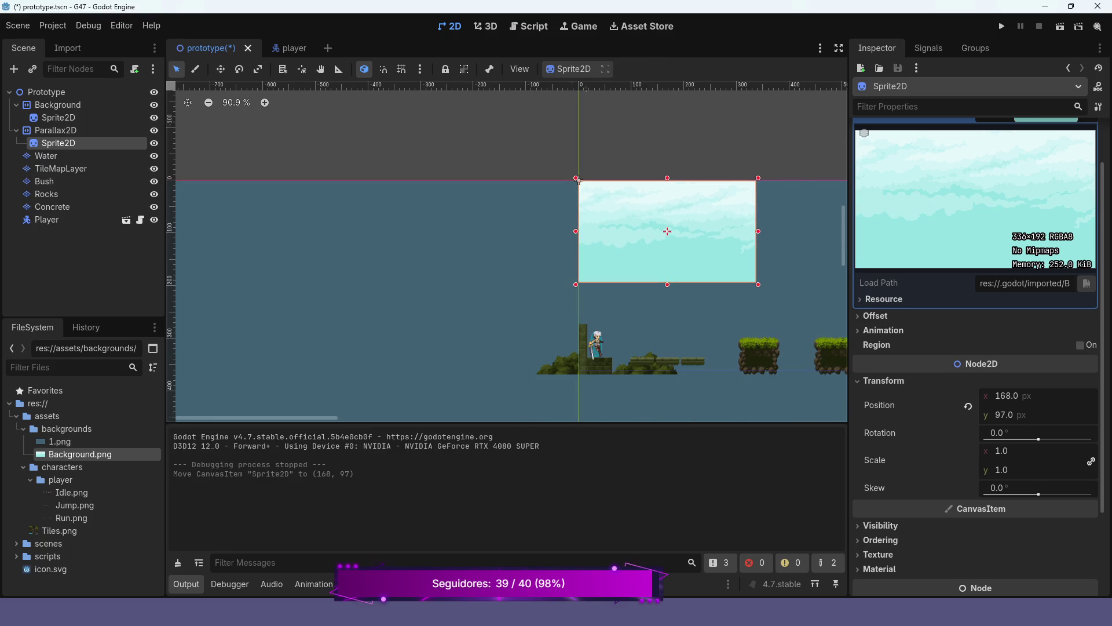
pyautogui.moveTo(579, 180); pyautogui.dragTo(355, 196)
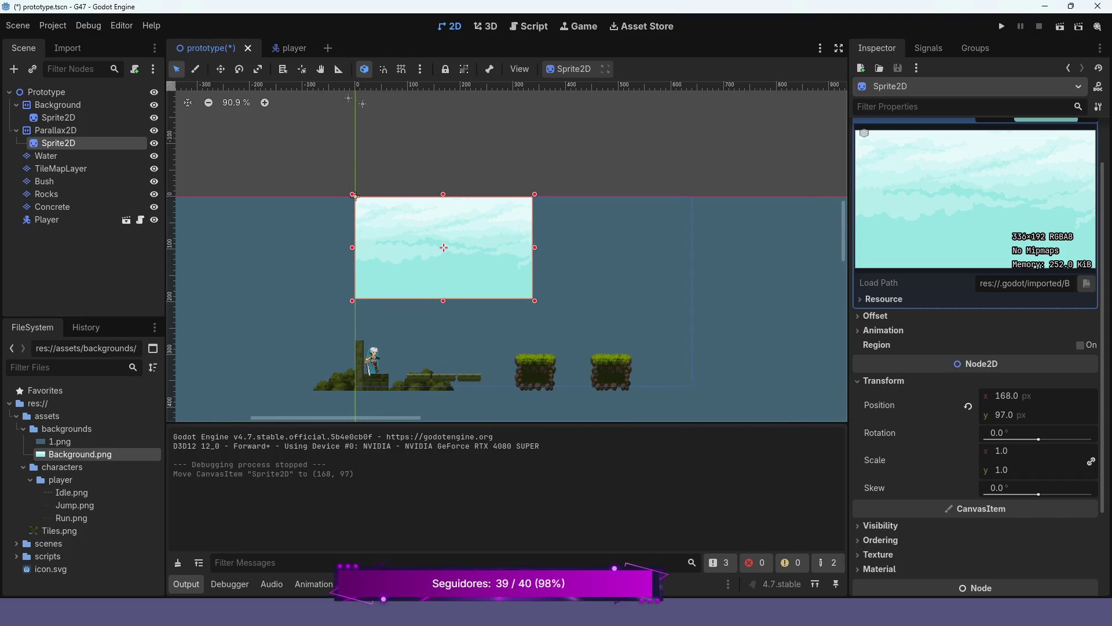
pyautogui.click(355, 197)
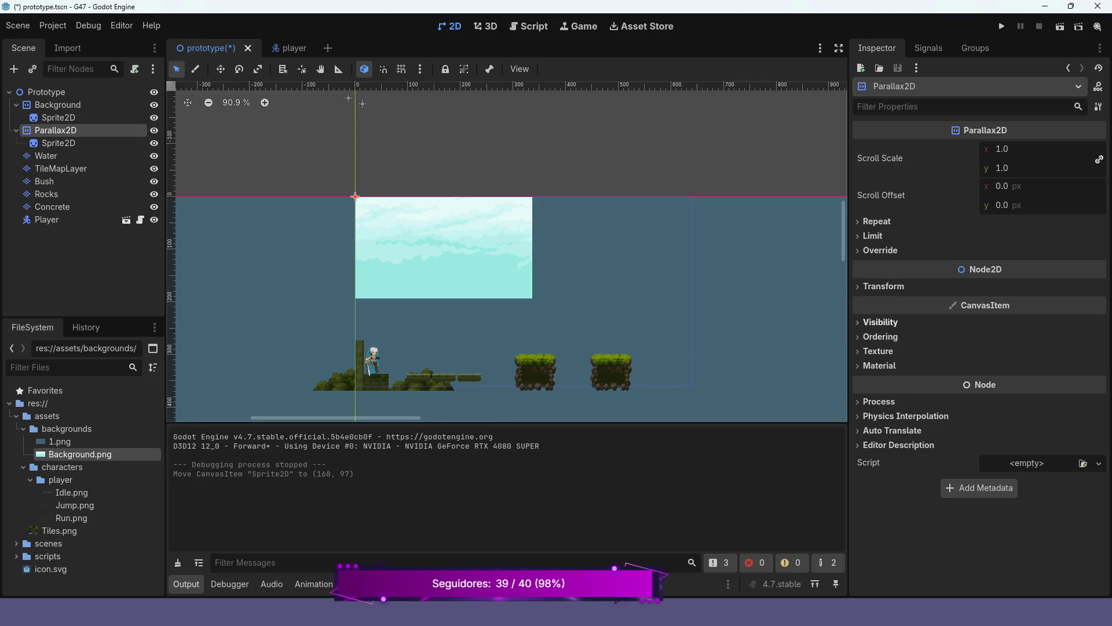
# Expand Parallax2D's Repeat settings, set repeat size x to 336 and repeat times to 3.
pyautogui.click(877, 221)
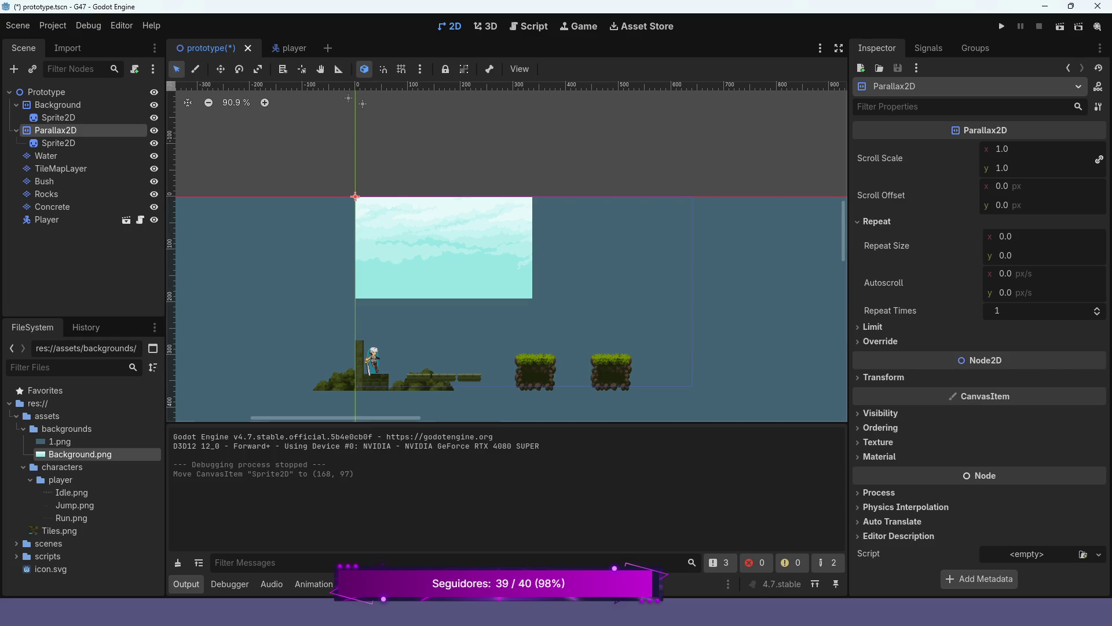
pyautogui.click(58, 143)
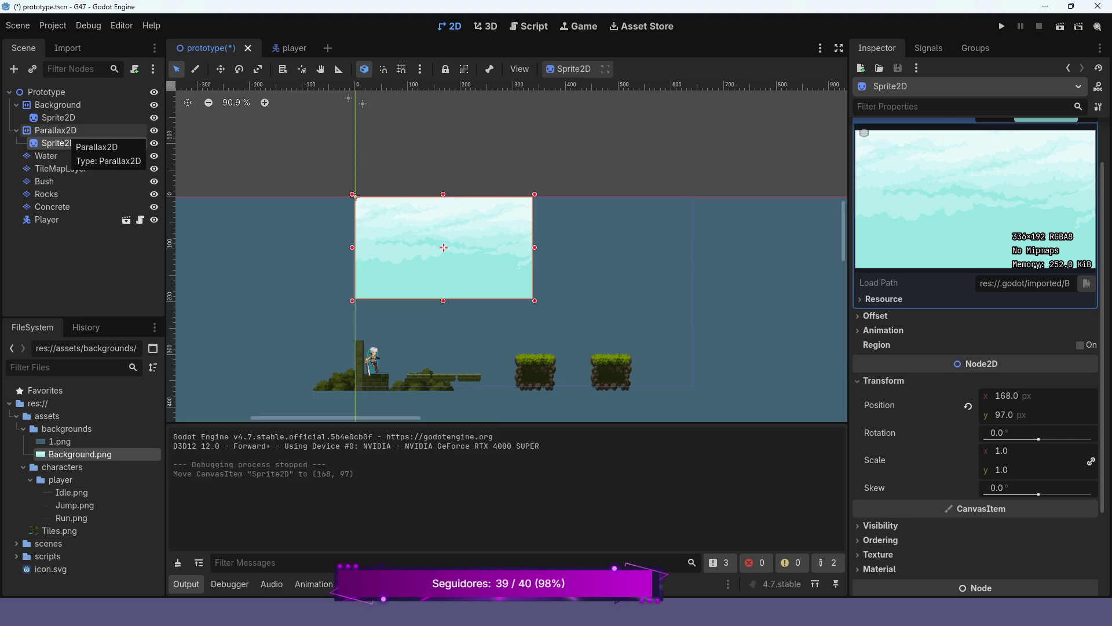
pyautogui.click(58, 130)
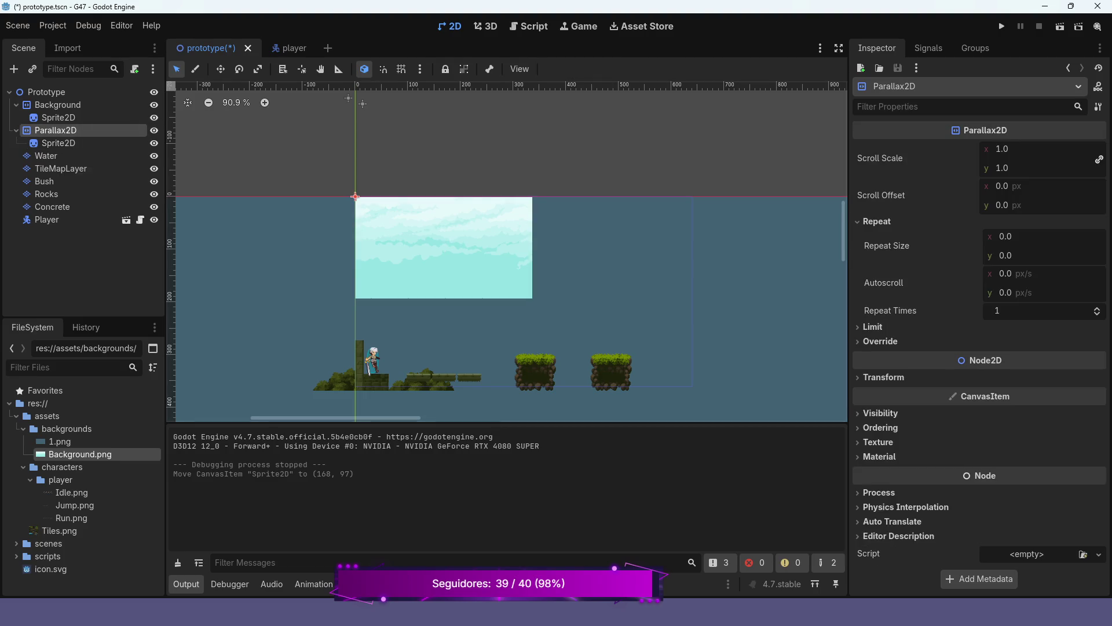
pyautogui.click(1006, 236)
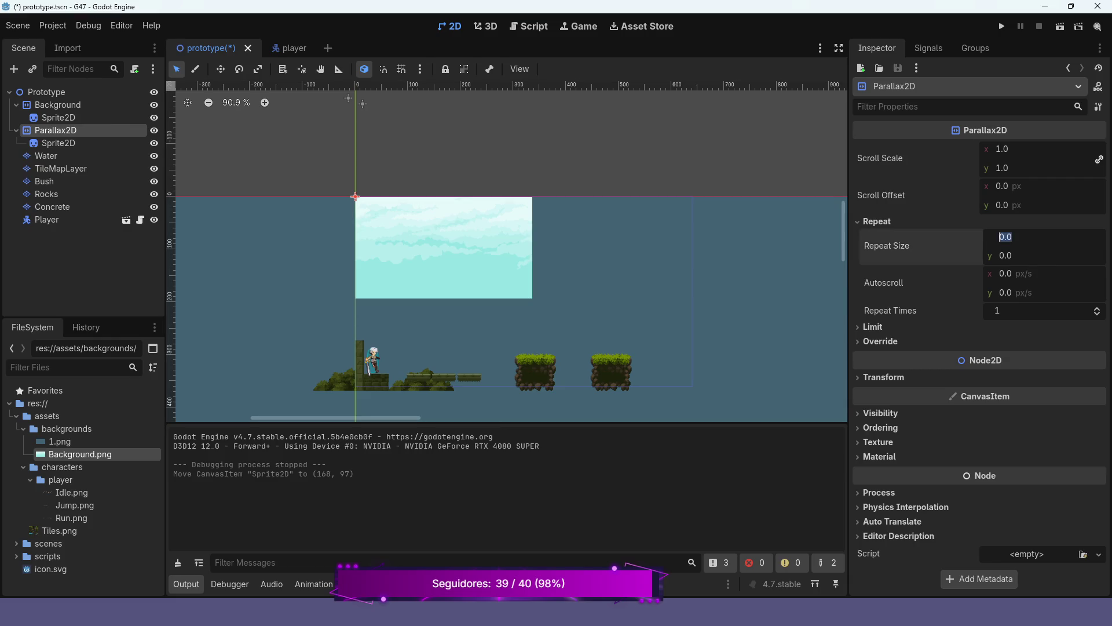
pyautogui.write('336')
pyautogui.press('Return')
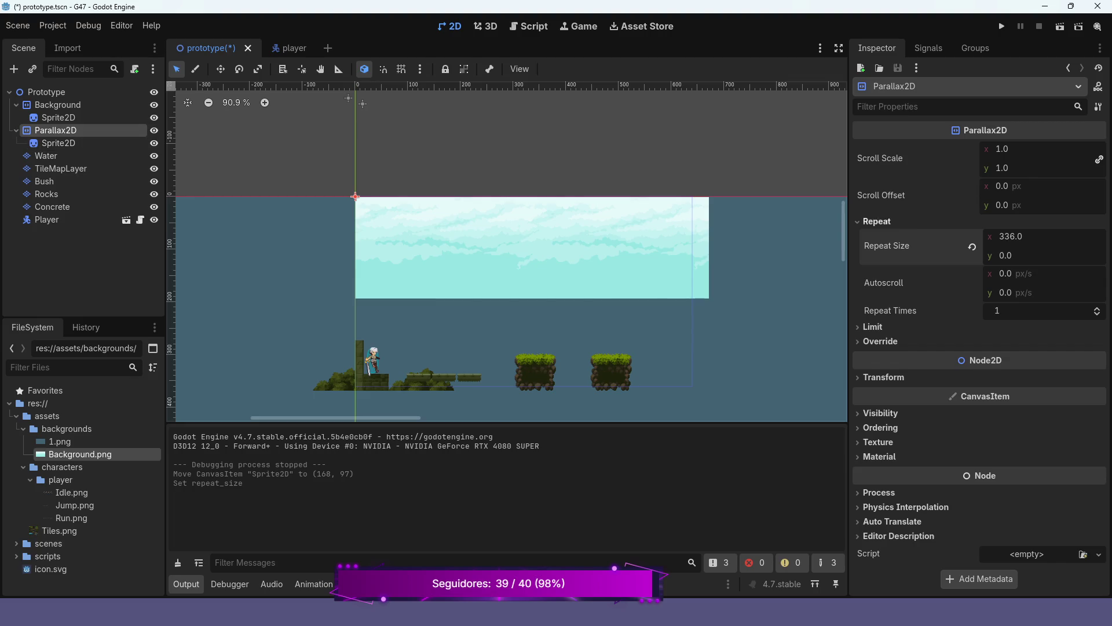
pyautogui.click(1097, 308)
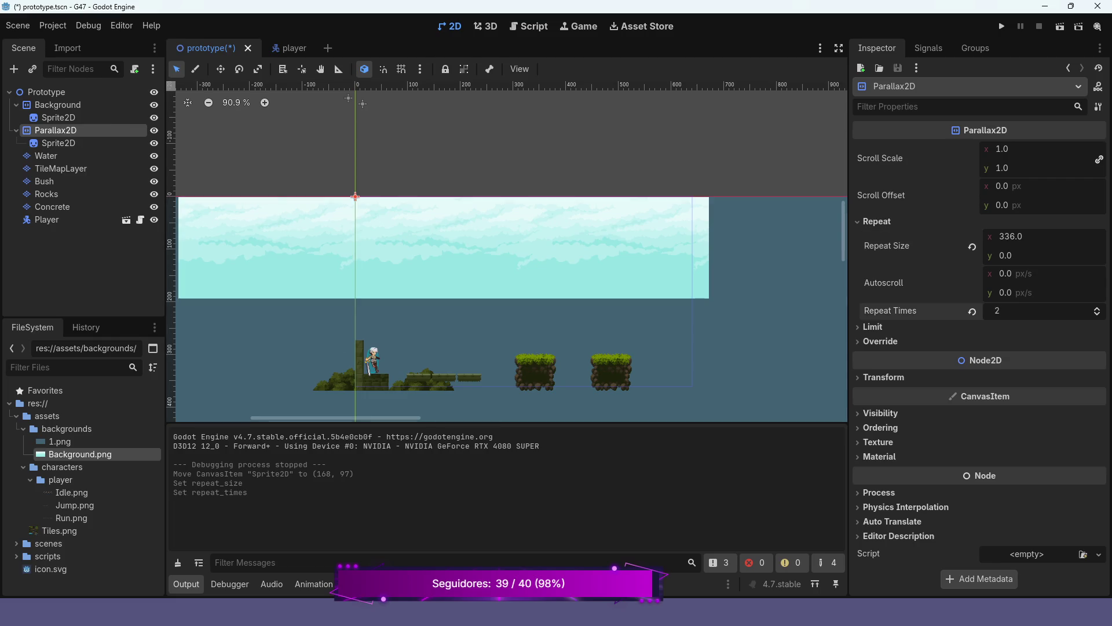
pyautogui.click(1096, 308)
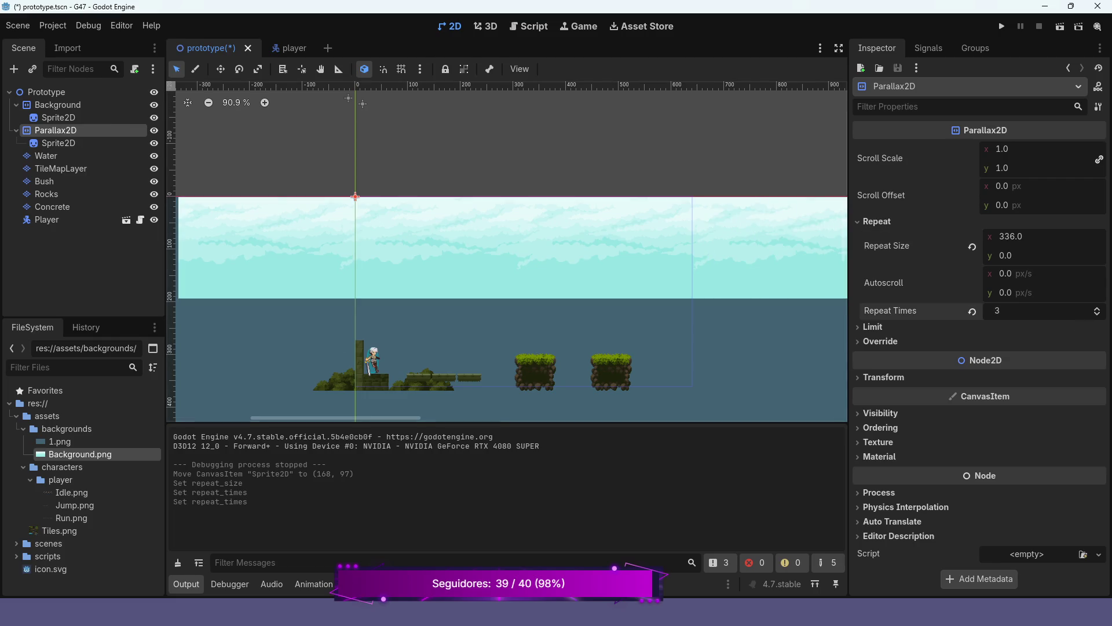
pyautogui.scroll(-2, 755, 280)
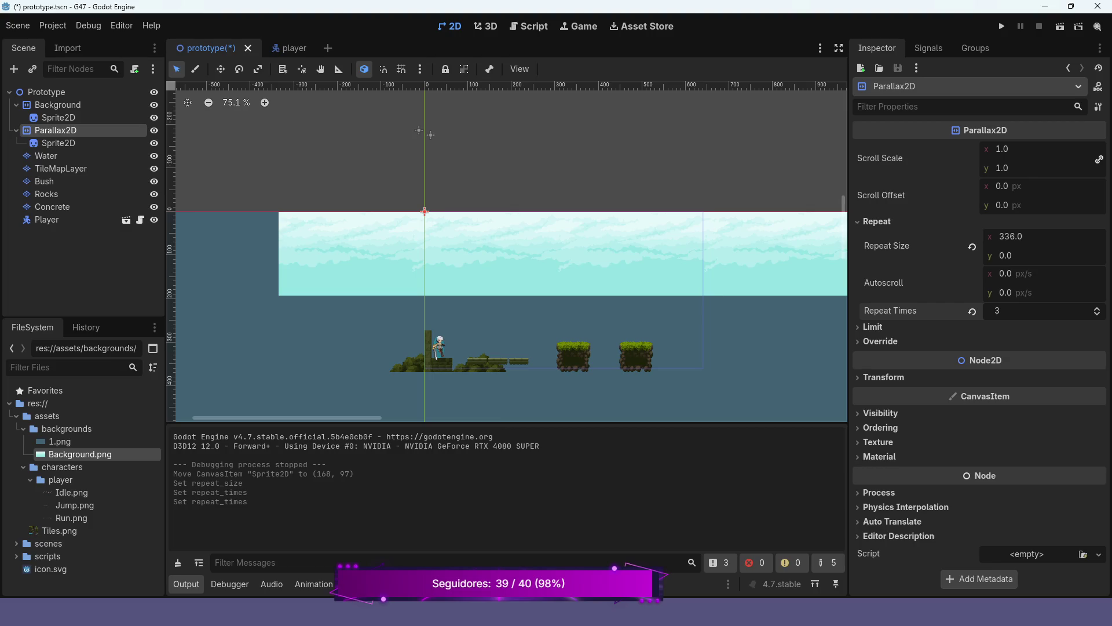
# Set the Parallax2D vertical repeat size to 192 and run the project.
pyautogui.click(58, 142)
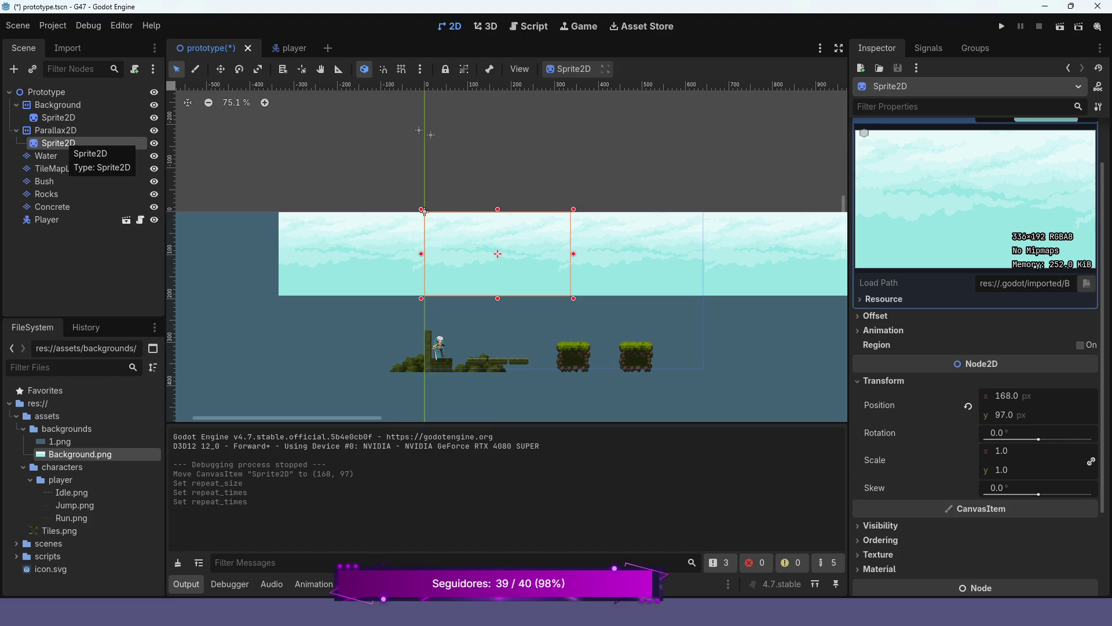
pyautogui.click(55, 130)
pyautogui.click(1005, 255)
pyautogui.write('192')
pyautogui.press('Return')
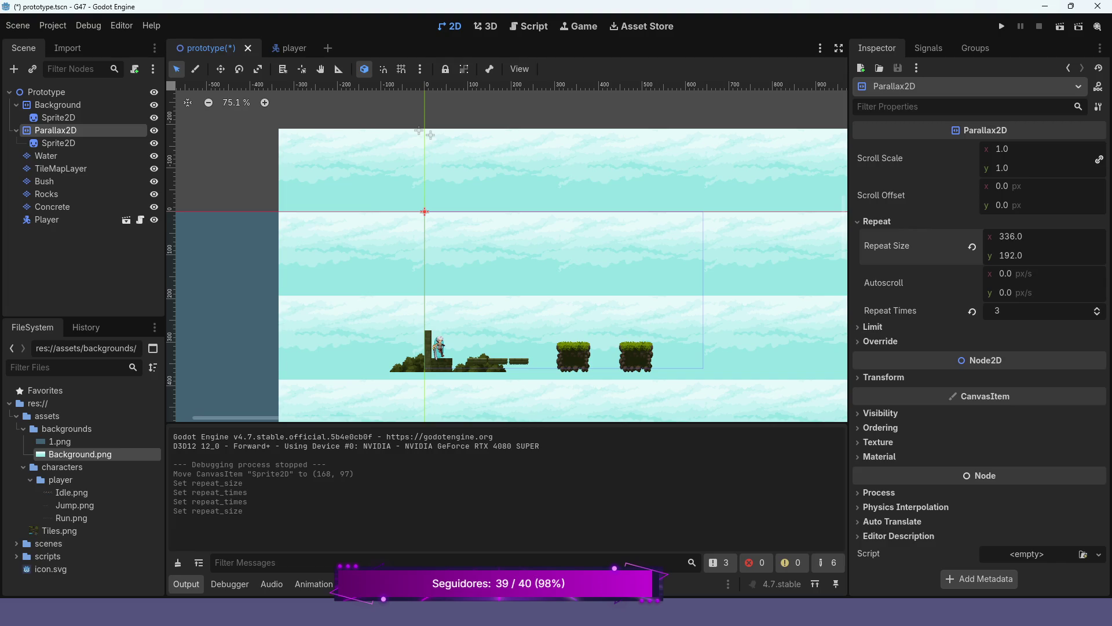
pyautogui.scroll(-2, 798, 288)
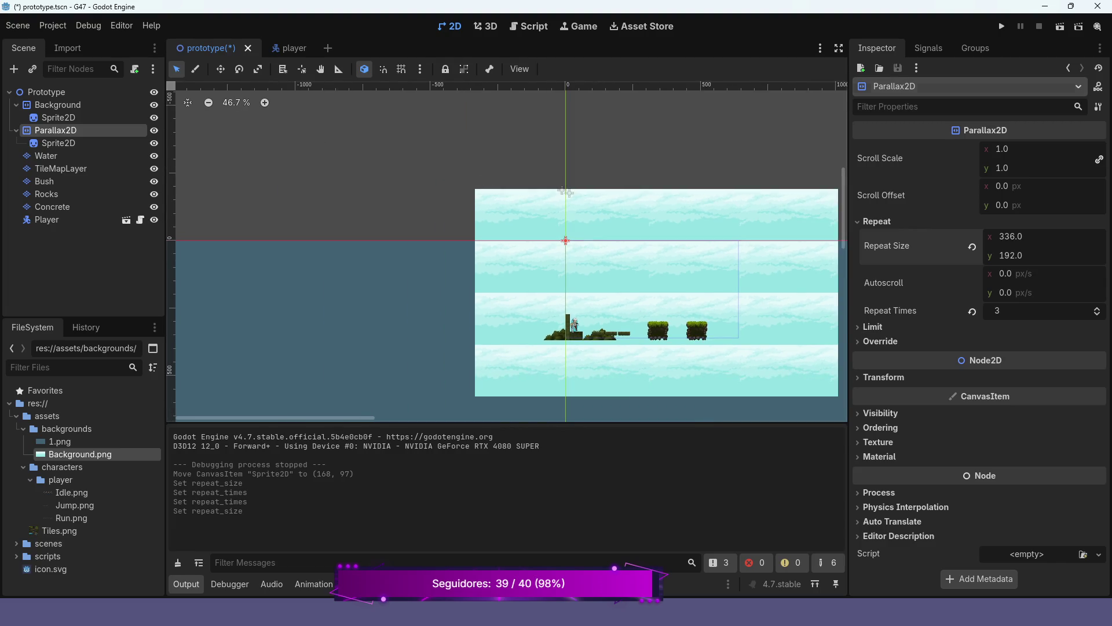
pyautogui.click(1002, 26)
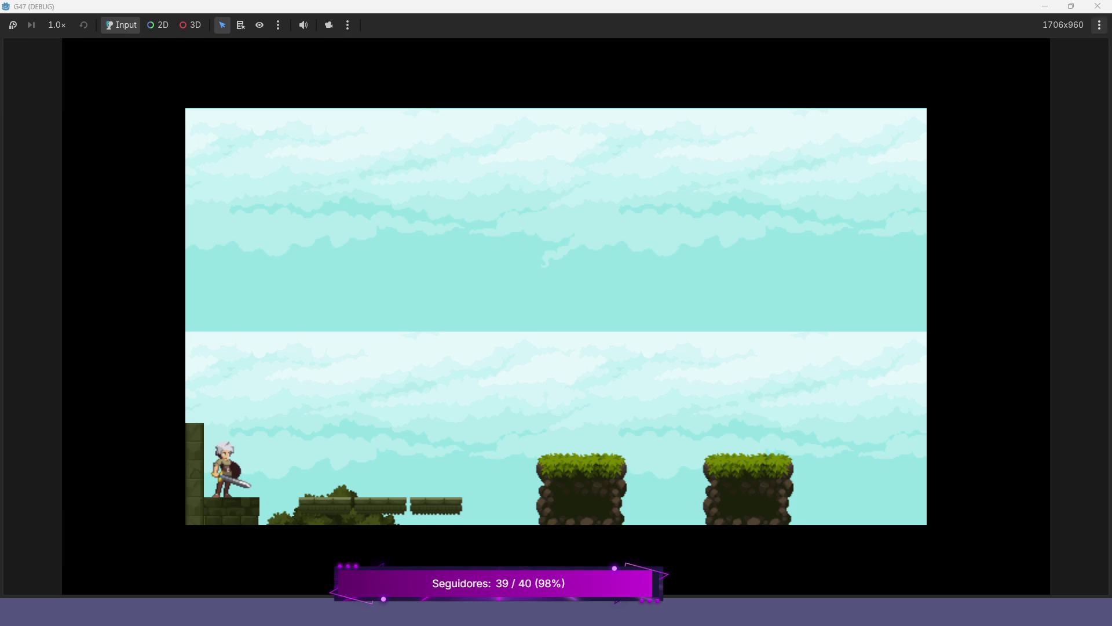
# Change the Parallax2D repeat size y to 0, rerun the game to check it, then close it.
pyautogui.click(1097, 6)
pyautogui.click(1011, 256)
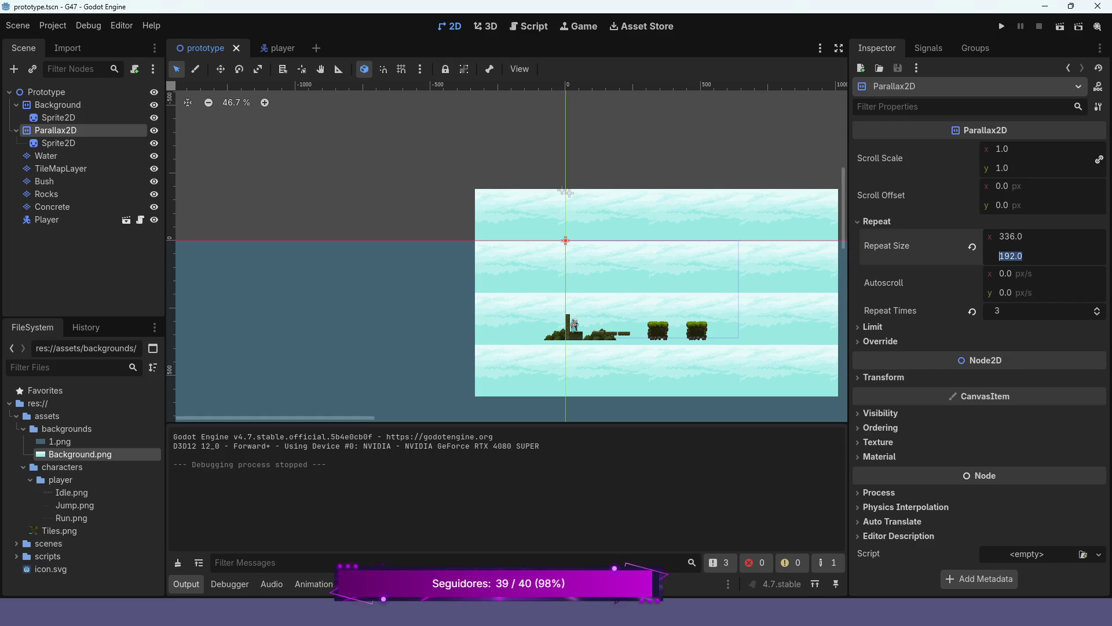
pyautogui.write('0')
pyautogui.press('Return')
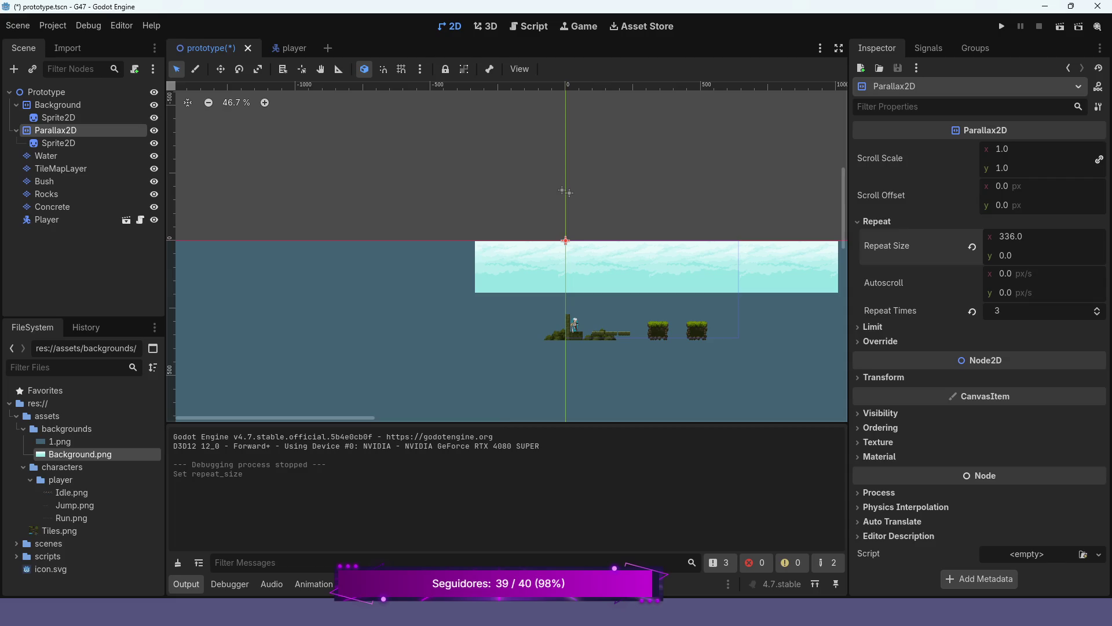
pyautogui.click(1002, 26)
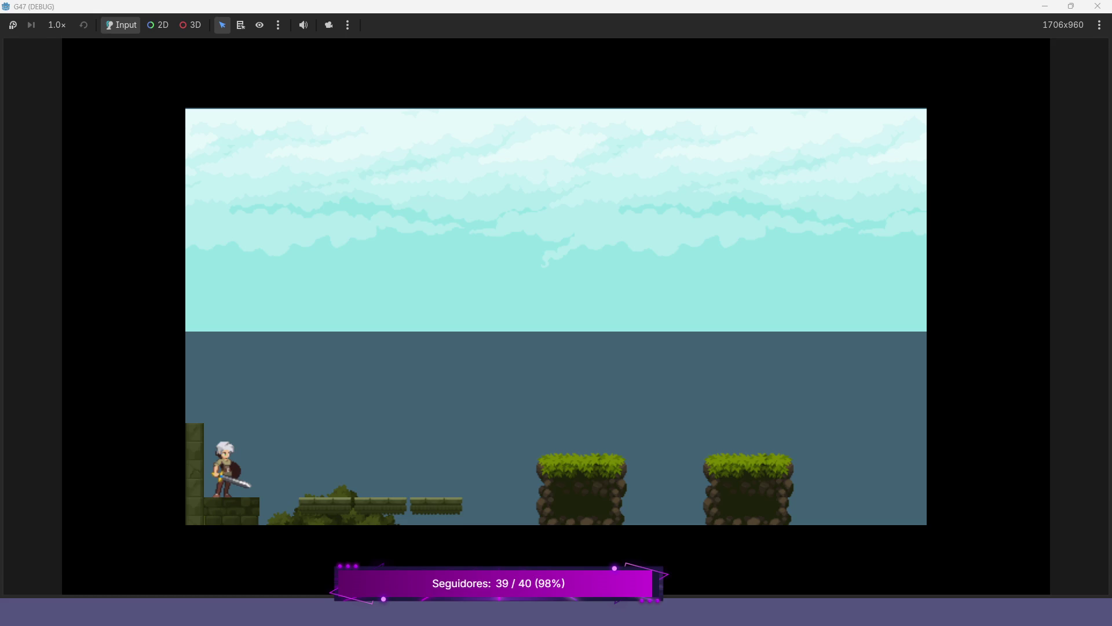
pyautogui.click(1098, 6)
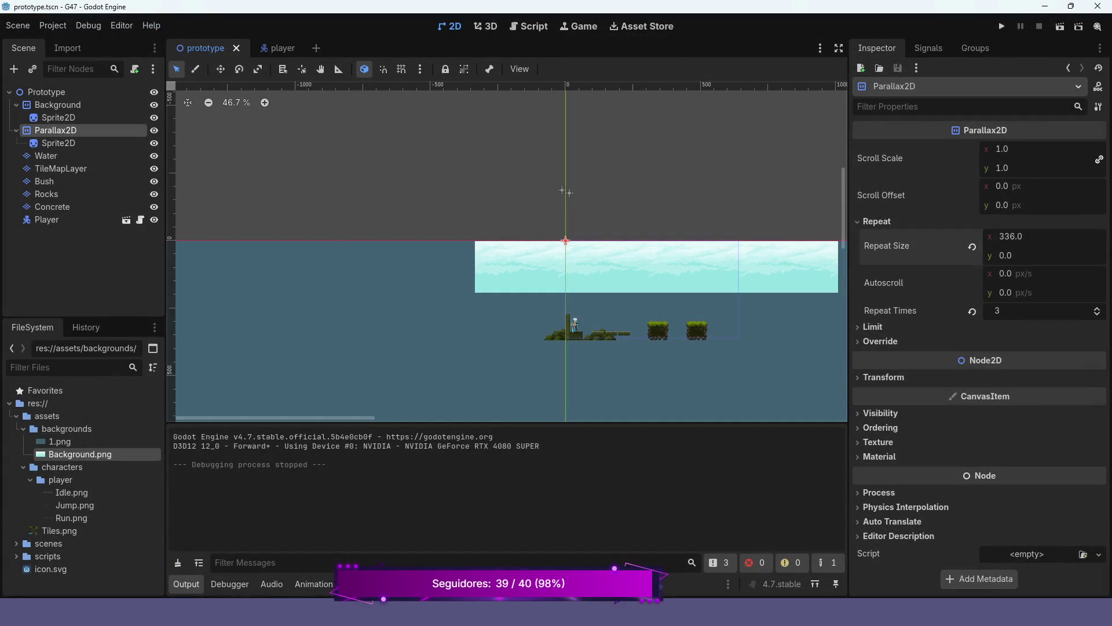
pyautogui.click(16, 130)
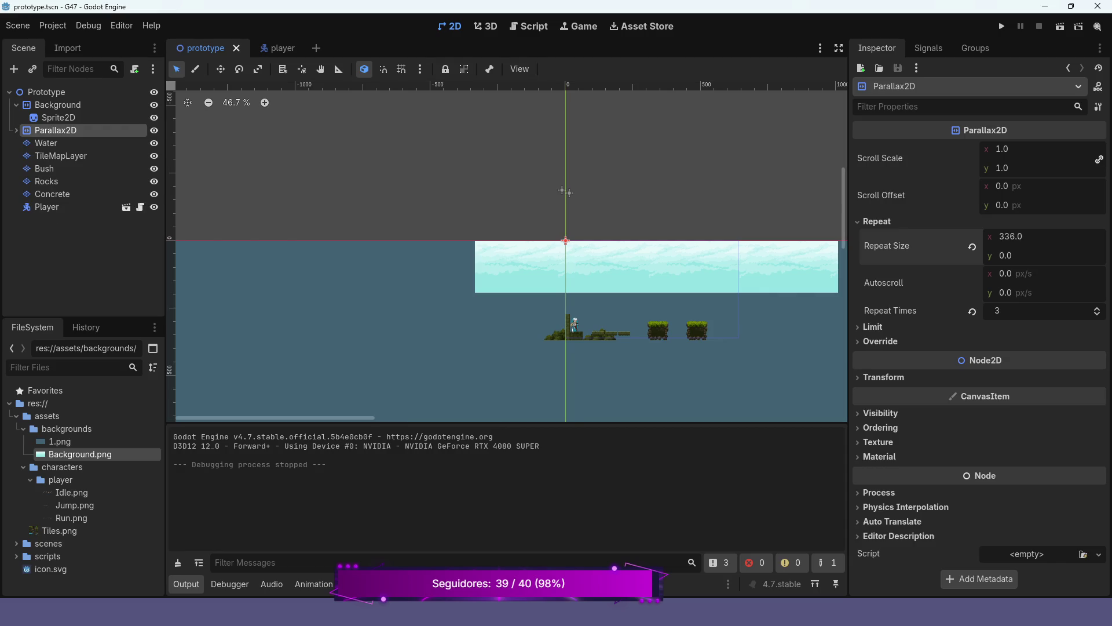
# Delete the Parallax2D node with its sky sprite and save the prototype scene.
pyautogui.click(16, 104)
pyautogui.click(55, 117)
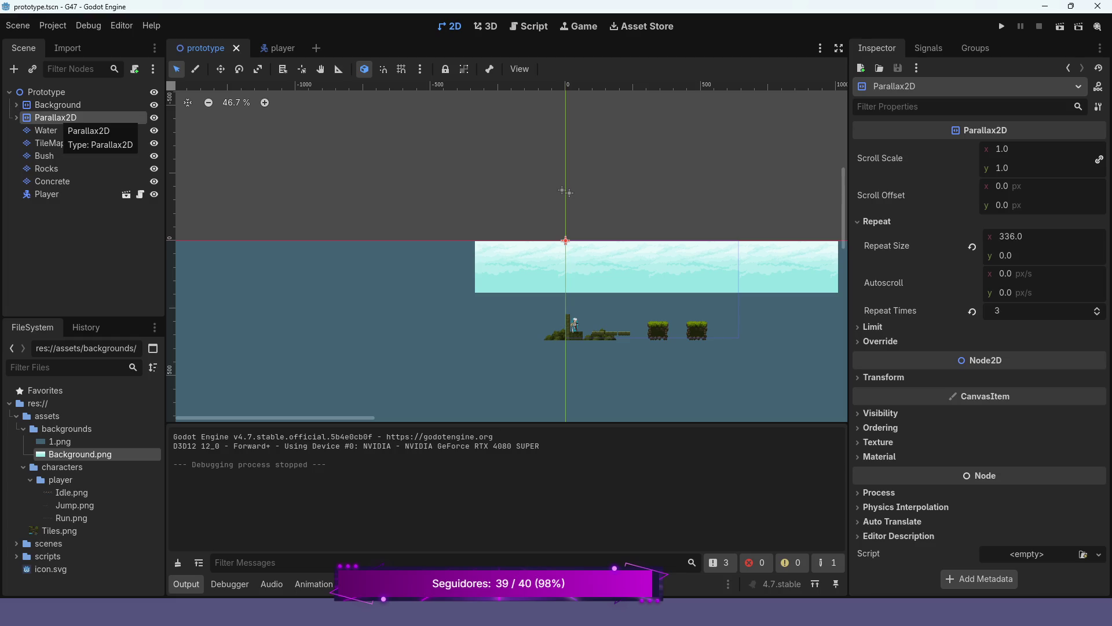
pyautogui.press('Delete')
pyautogui.press('Return')
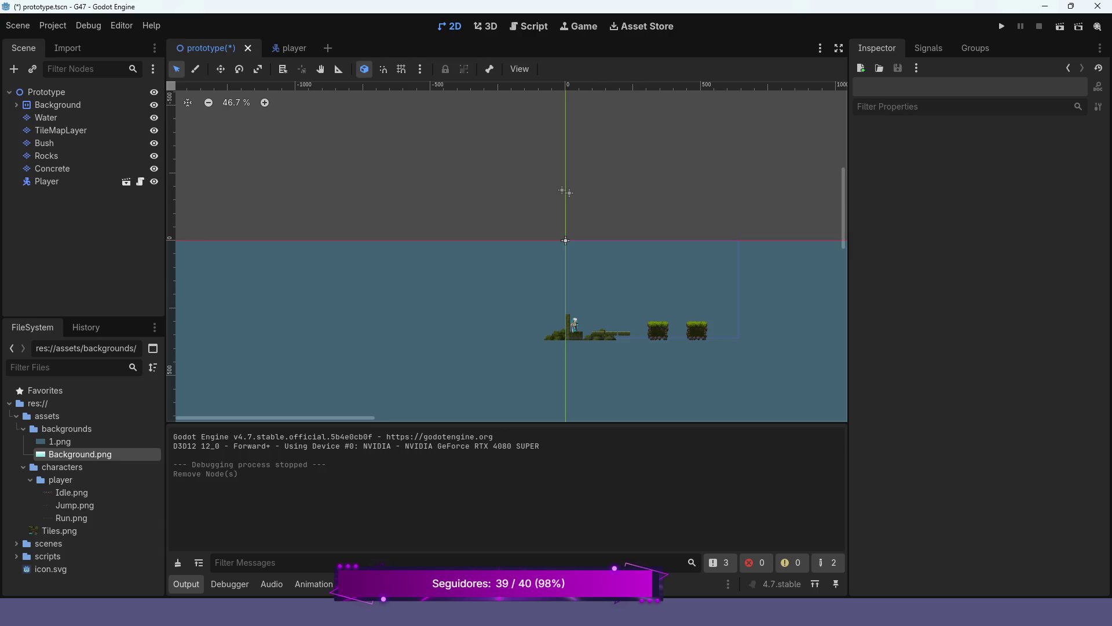
pyautogui.hotkey('ctrl', 's')
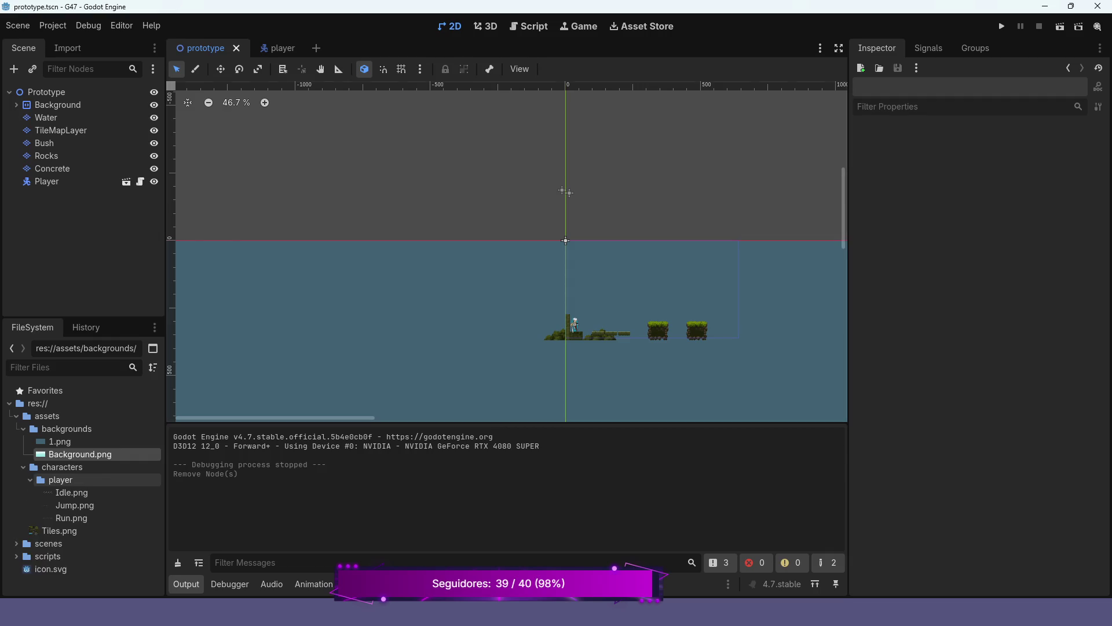
# Collapse the FileSystem asset folders, center the platforms in view, and select the Water layer.
pyautogui.click(30, 480)
pyautogui.click(24, 467)
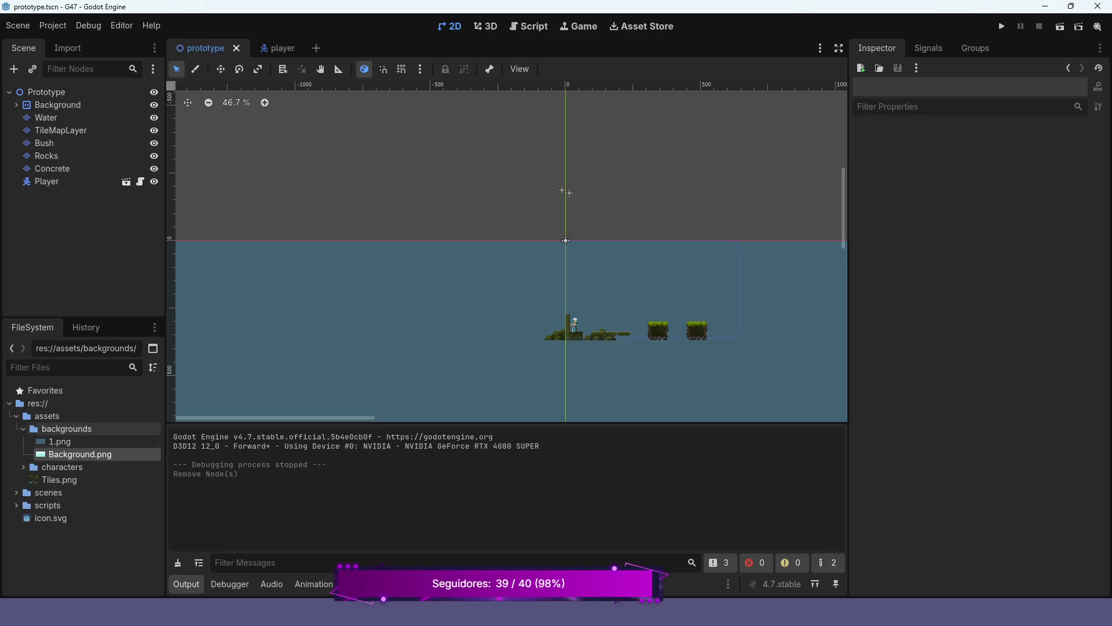
pyautogui.click(23, 429)
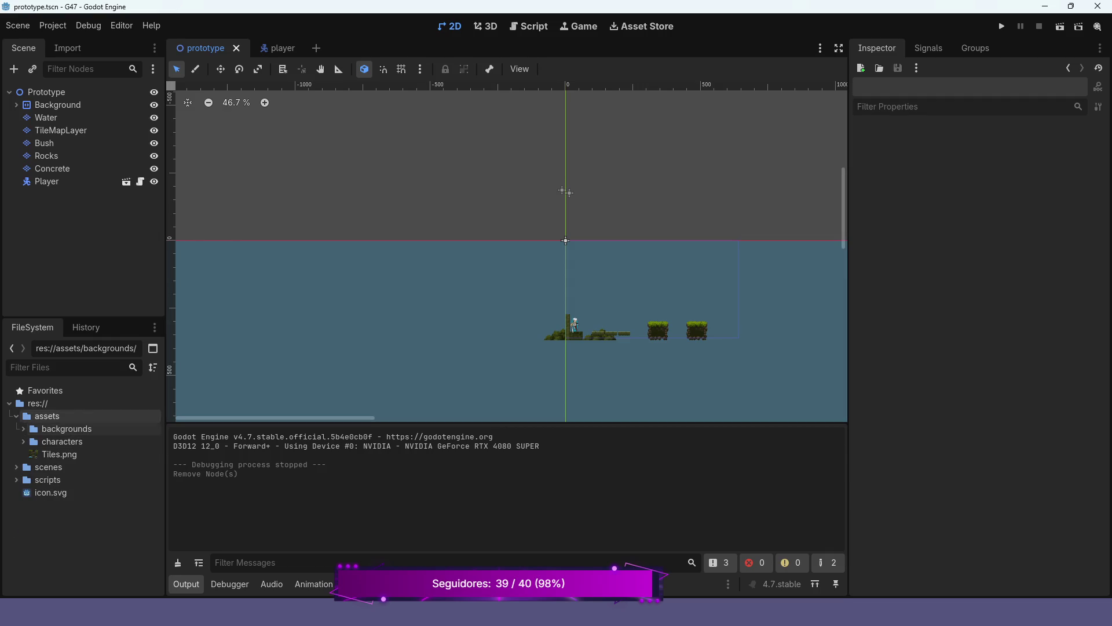
pyautogui.click(16, 415)
pyautogui.scroll(4, 582, 318)
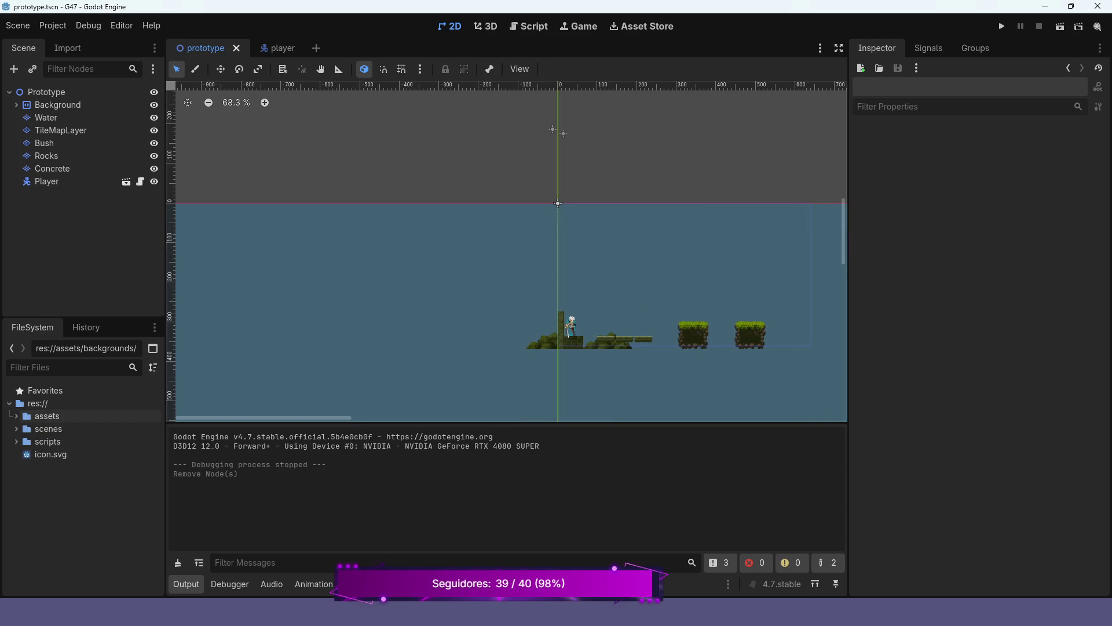
pyautogui.scroll(4, 558, 203)
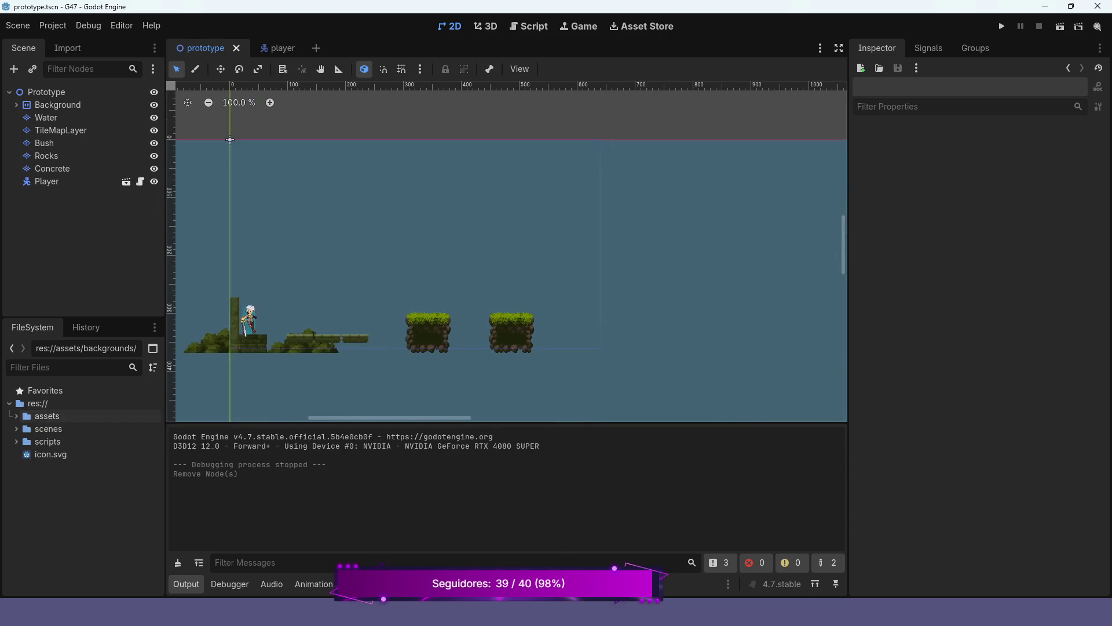
pyautogui.scroll(2, 481, 345)
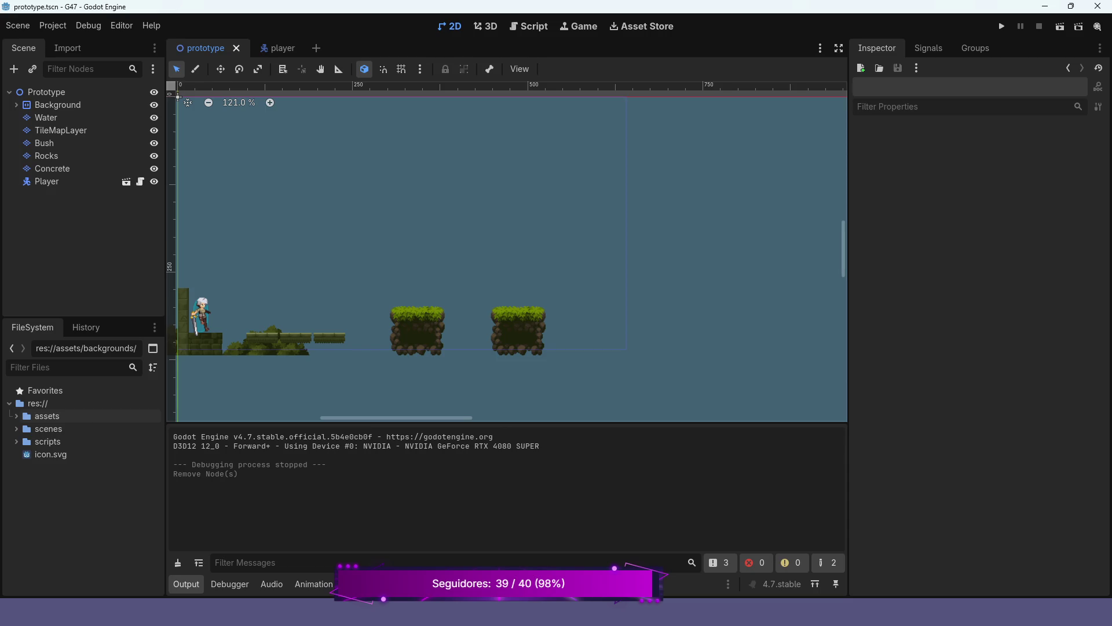
pyautogui.moveTo(178, 97); pyautogui.dragTo(267, 115)
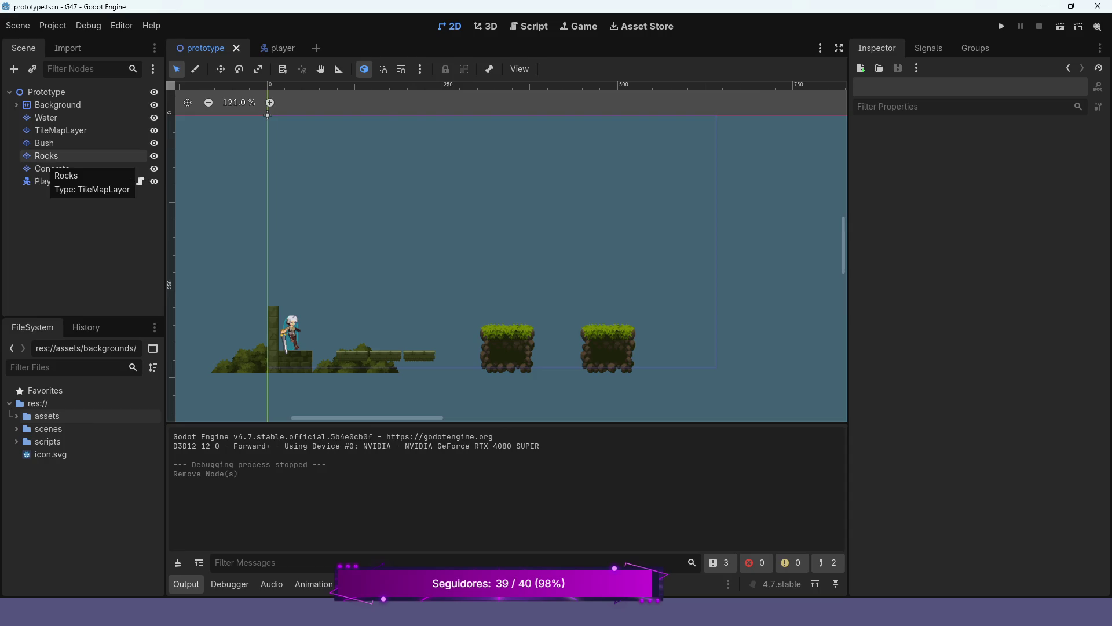
pyautogui.click(46, 117)
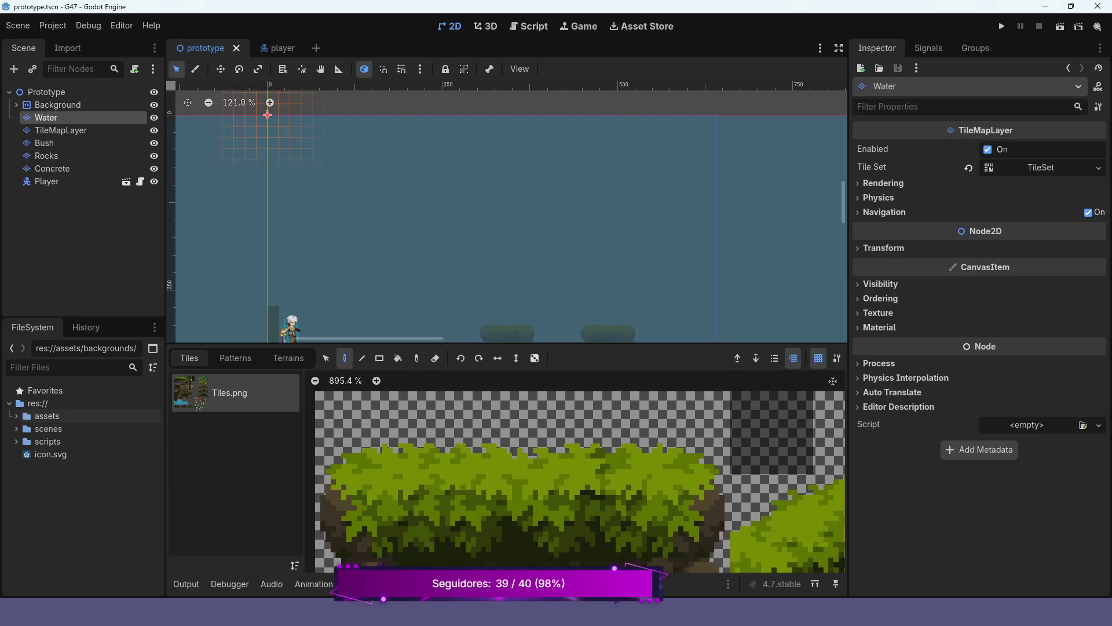
# Inspect the Water layer's tileset sources in the TileMap panel.
pyautogui.hscroll(3, 614, 452)
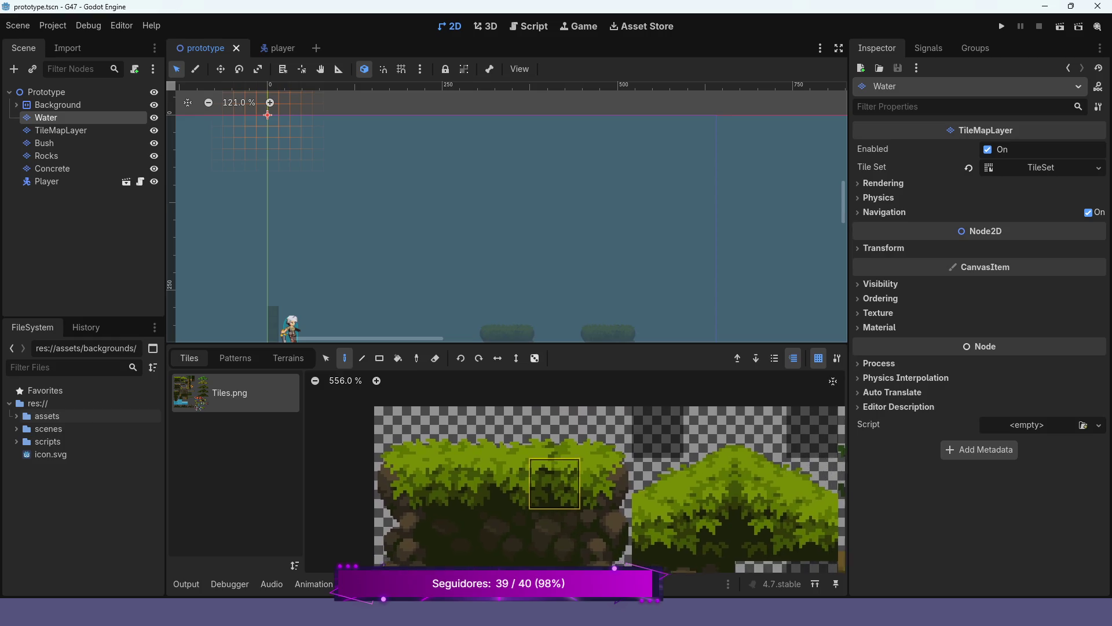
pyautogui.scroll(-3, 499, 263)
pyautogui.scroll(2, 498, 263)
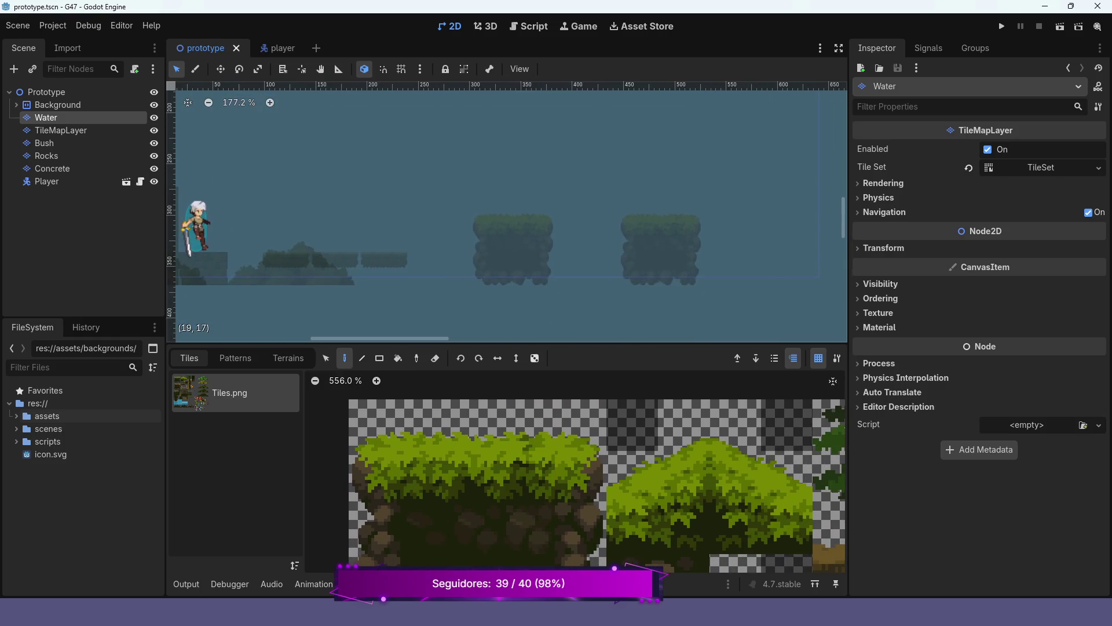
pyautogui.scroll(-1, 498, 263)
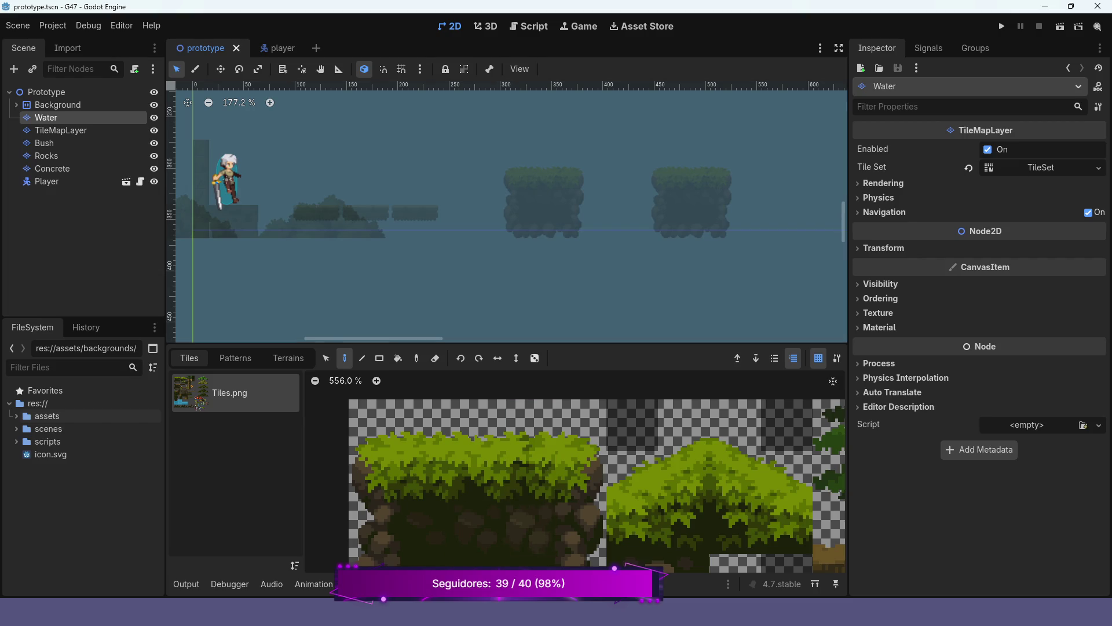
pyautogui.click(405, 584)
pyautogui.scroll(-6, 639, 501)
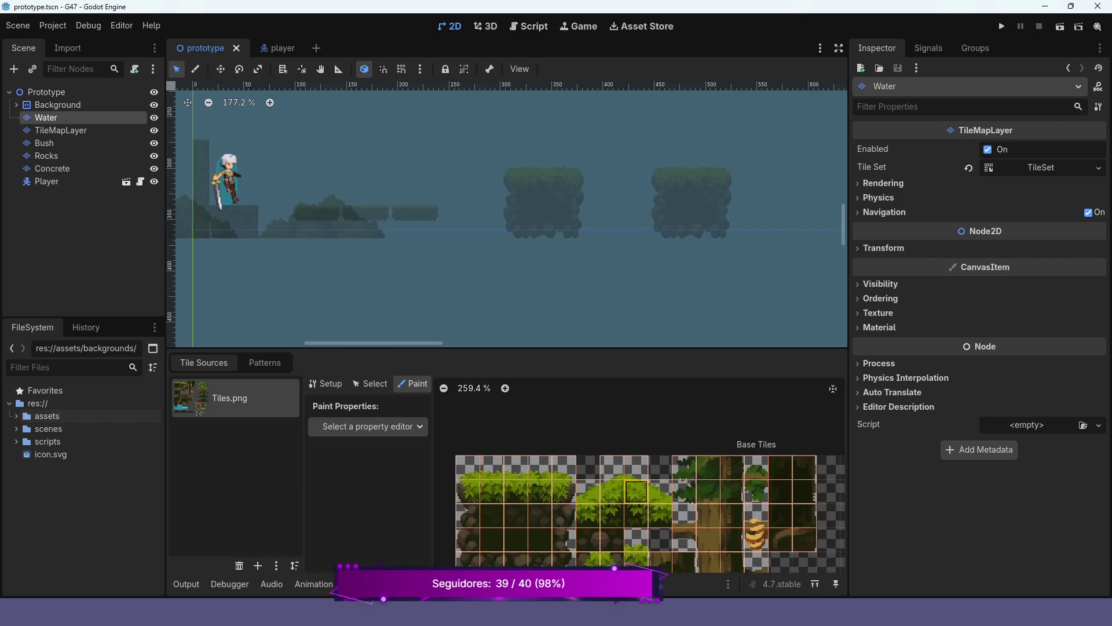
pyautogui.scroll(-5, 742, 507)
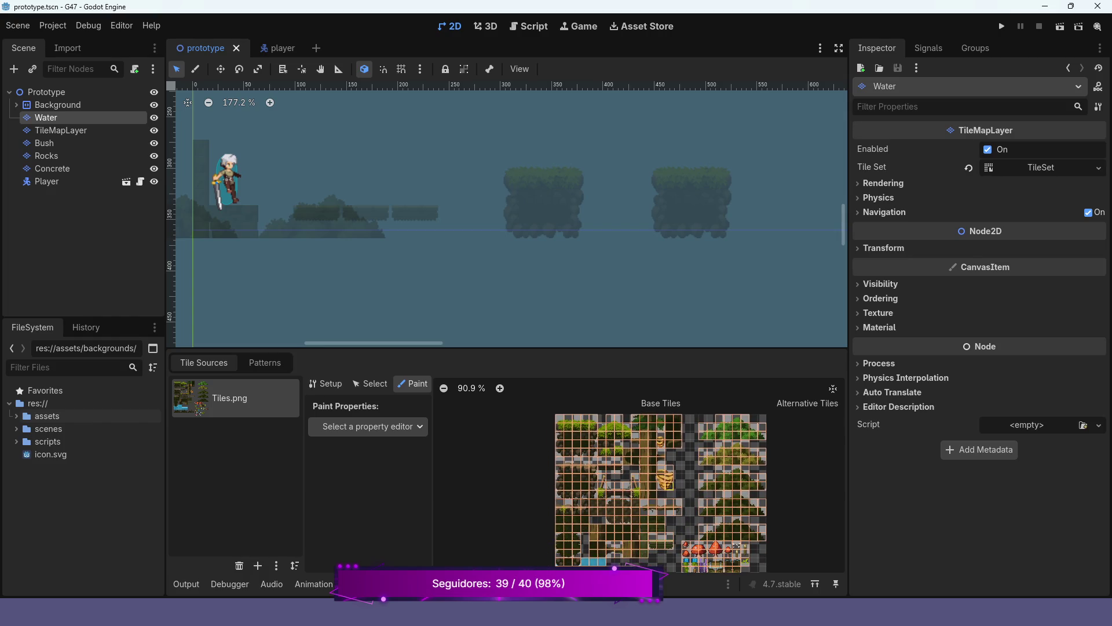
pyautogui.scroll(3, 643, 482)
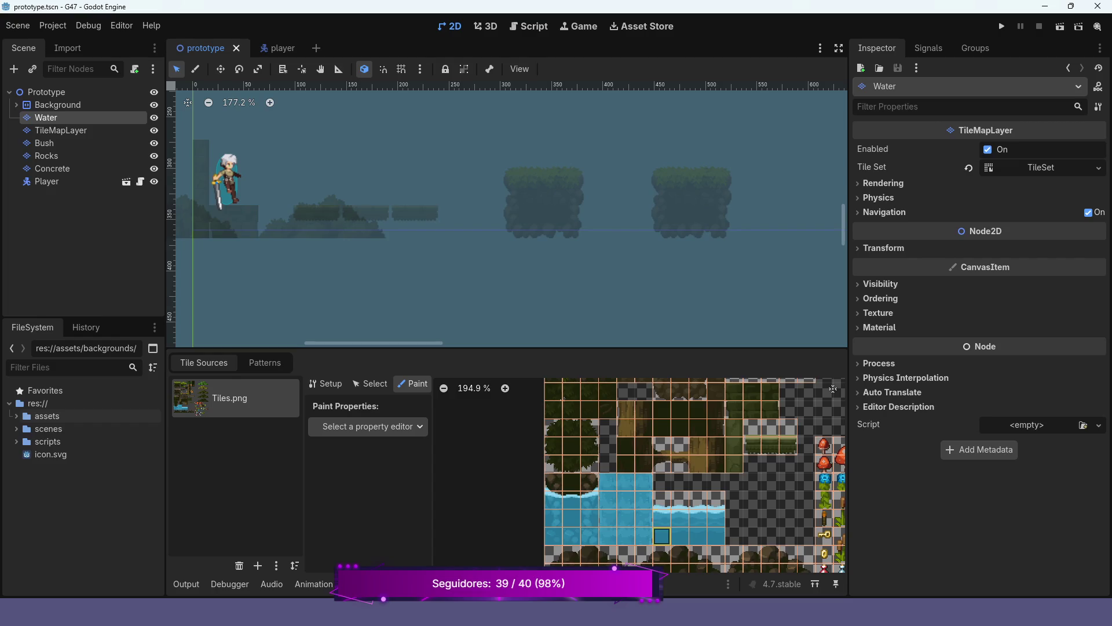
# Pick a 4x3 block of water tiles, paint it across the level bottom, and run the game.
pyautogui.click(371, 583)
pyautogui.scroll(-10, 632, 477)
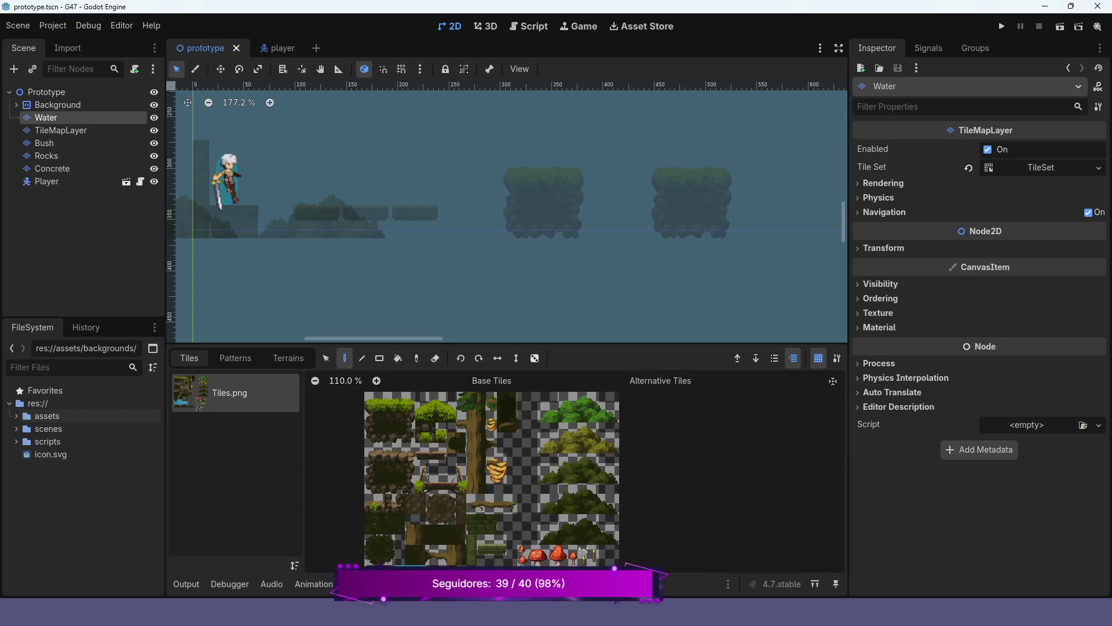
pyautogui.scroll(4, 729, 485)
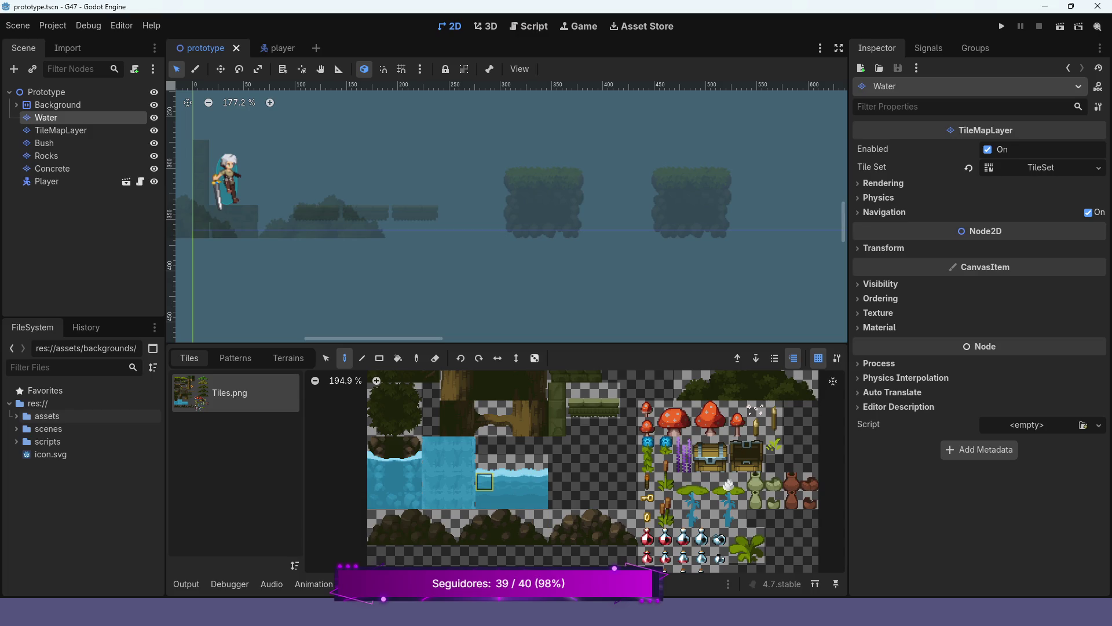
pyautogui.moveTo(484, 463)
pyautogui.mouseDown()
pyautogui.moveTo(485, 500)
pyautogui.moveTo(539, 499)
pyautogui.mouseUp()
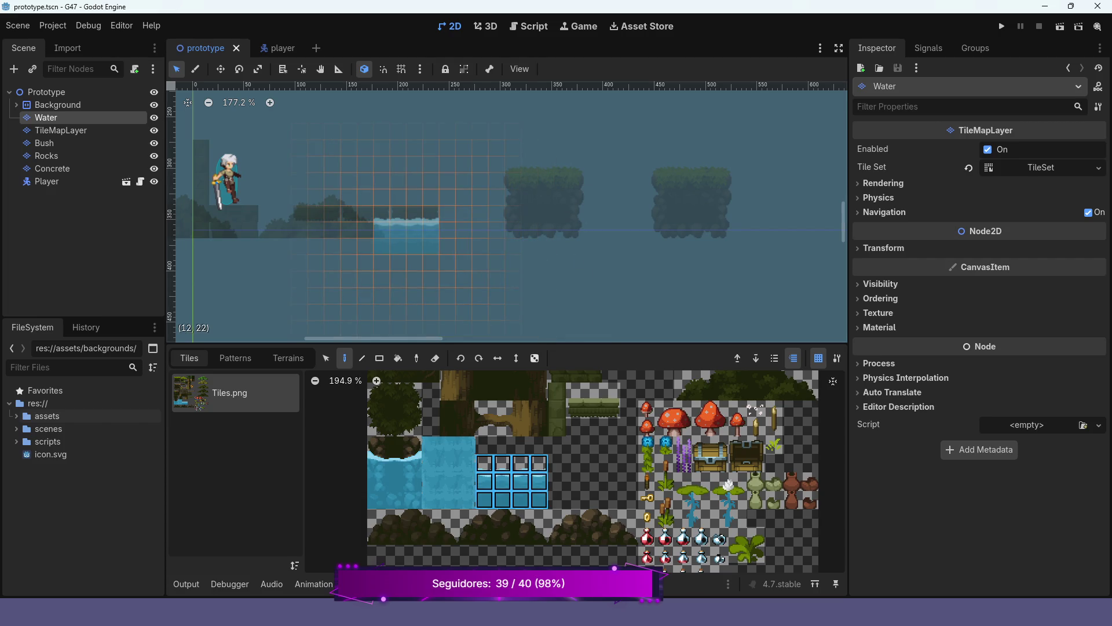
pyautogui.moveTo(400, 223); pyautogui.dragTo(482, 223)
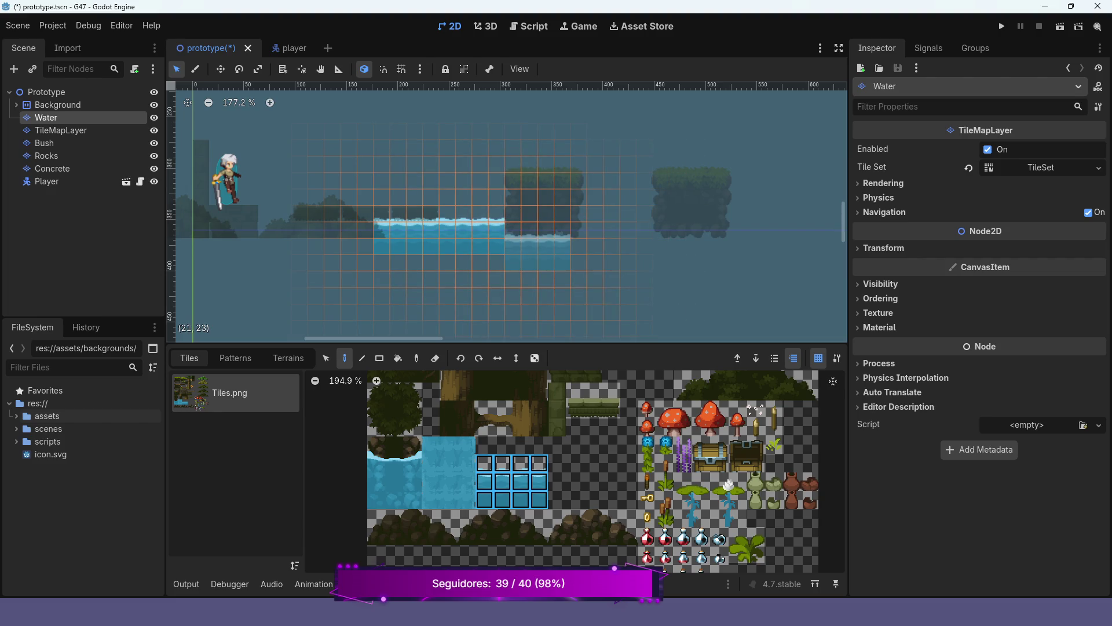
pyautogui.click(513, 226)
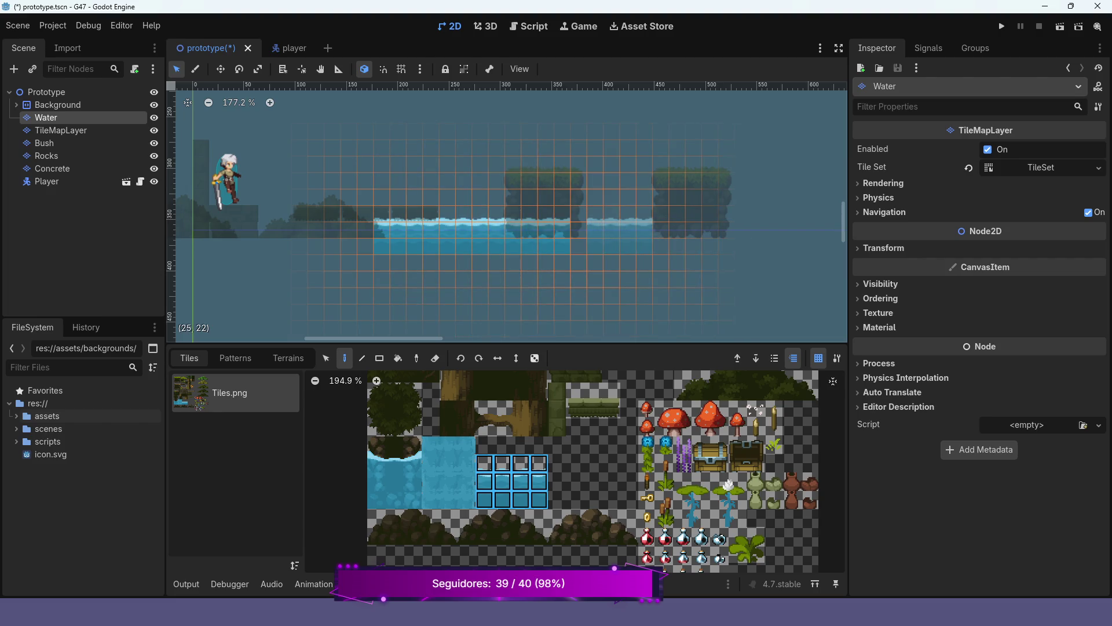
pyautogui.click(579, 226)
pyautogui.click(684, 226)
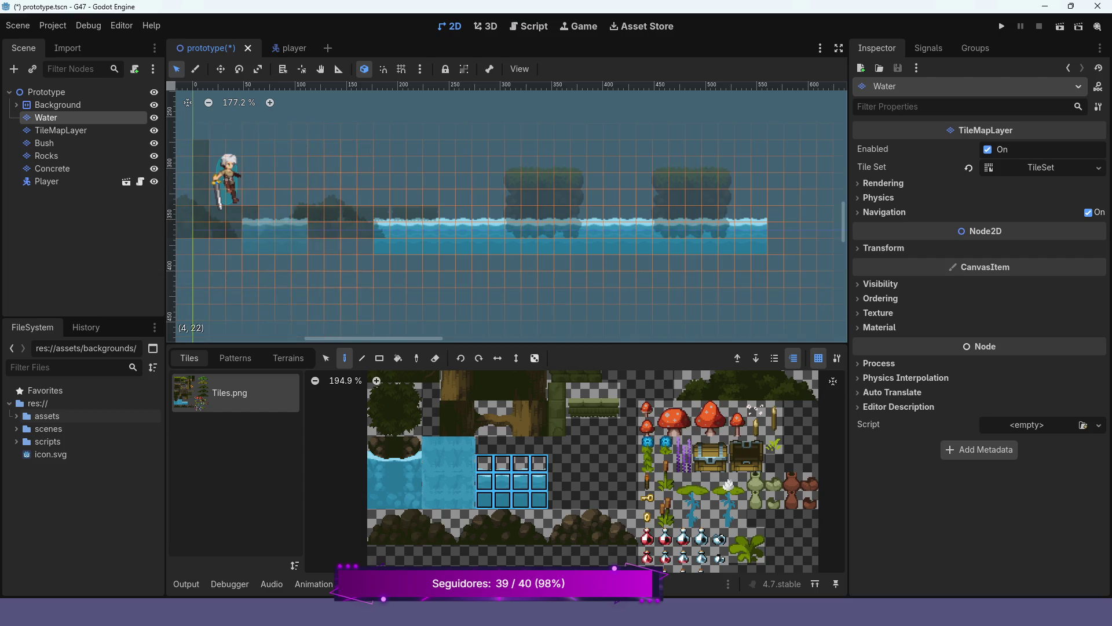
pyautogui.click(1002, 26)
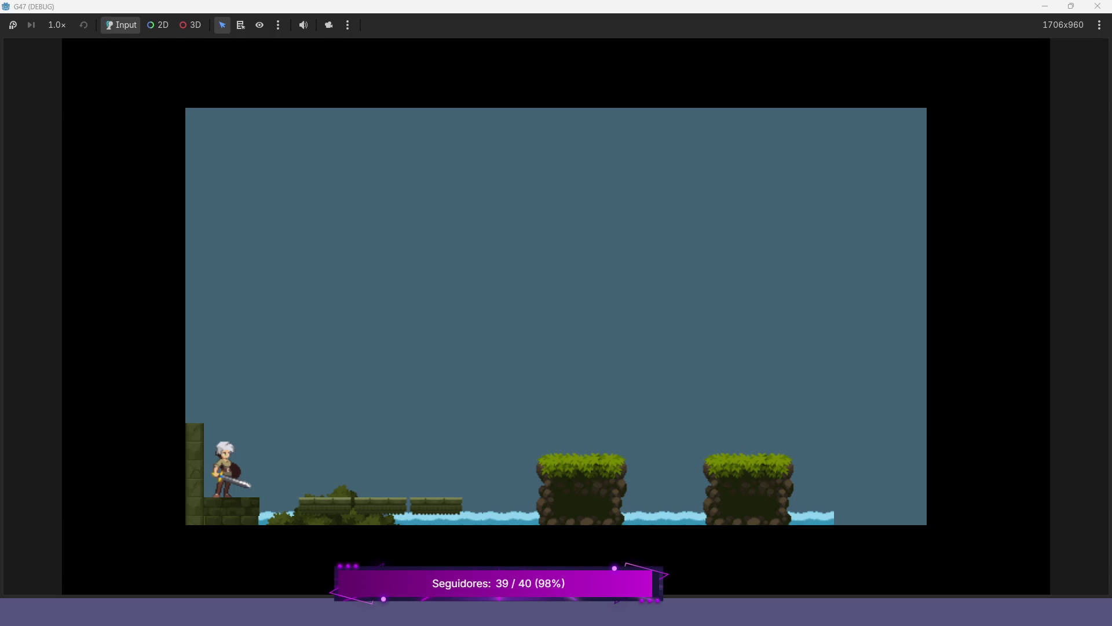
# Run the player right, jumping onto the mossy platform and then the second grass platform.
pyautogui.press('Right')
pyautogui.press('Left')
pyautogui.press('Right')
pyautogui.press('space')
pyautogui.press('Left')
pyautogui.press('Right')
pyautogui.press('space')
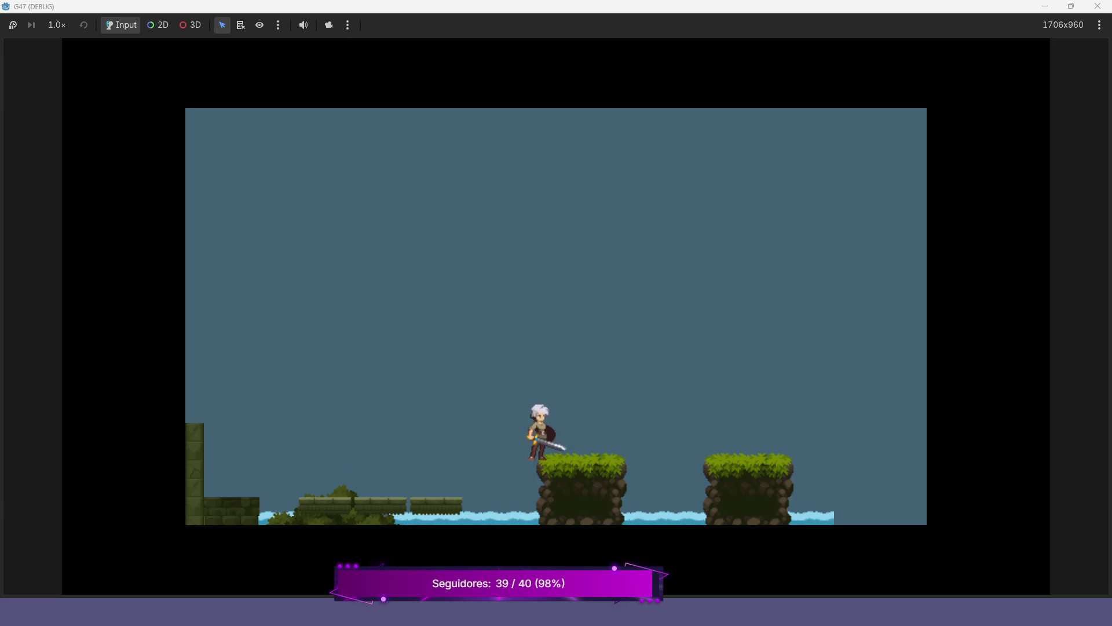
pyautogui.press('Left')
pyautogui.press('Right')
pyautogui.press('Left')
pyautogui.press('Right')
pyautogui.press('space')
# Walk the player back and forth, jump back to the left grass platform, and stop the game with F8.
pyautogui.press('Left')
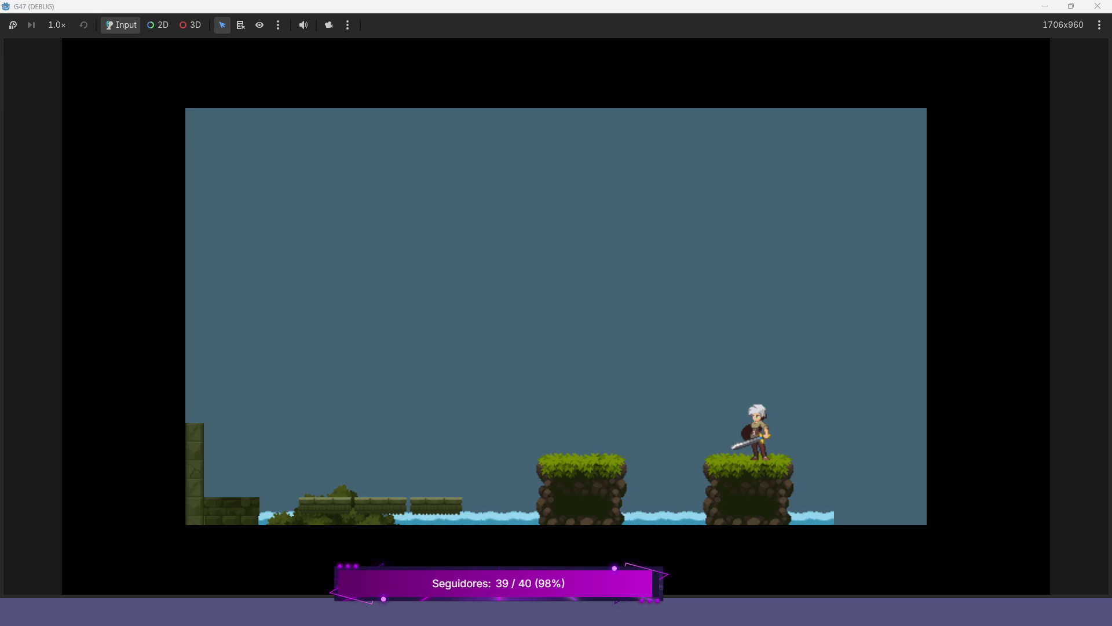
pyautogui.press('Right')
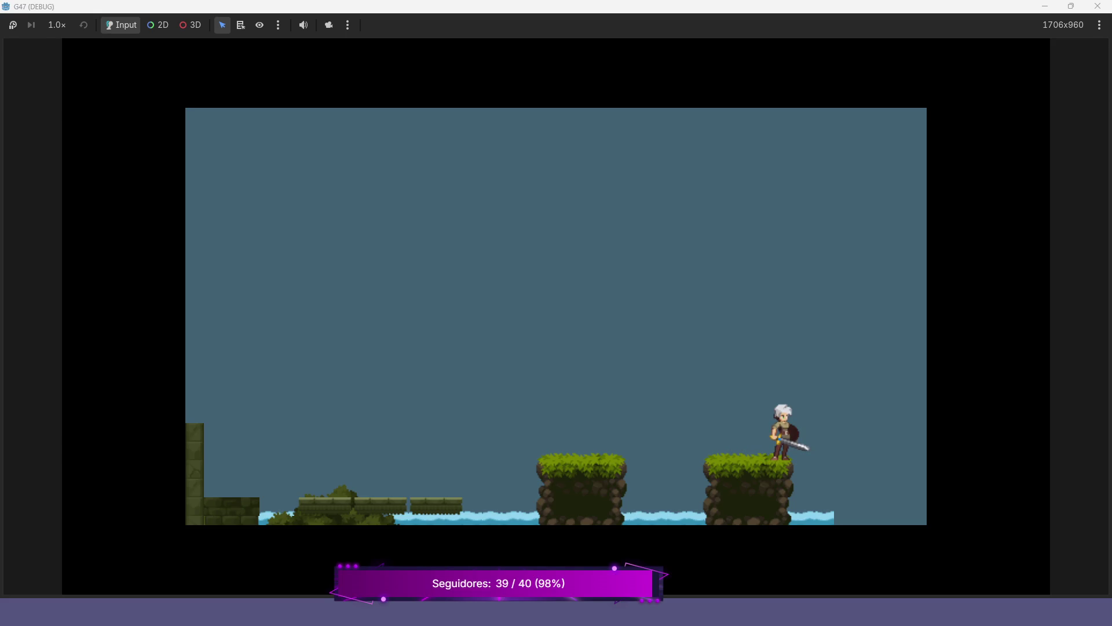
pyautogui.press('Left')
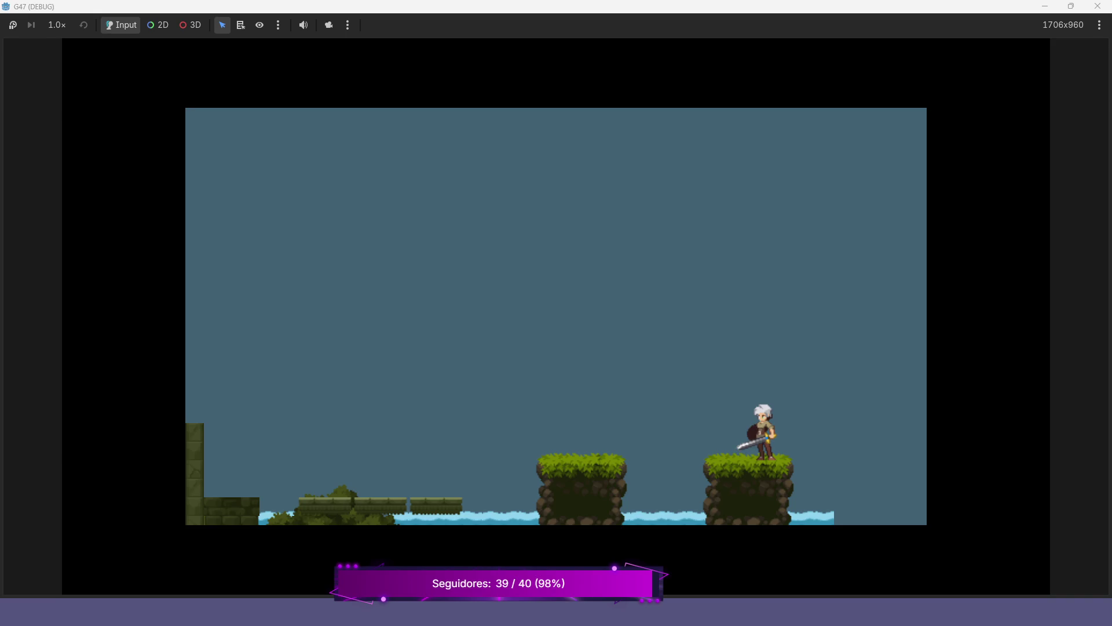
pyautogui.press('Right')
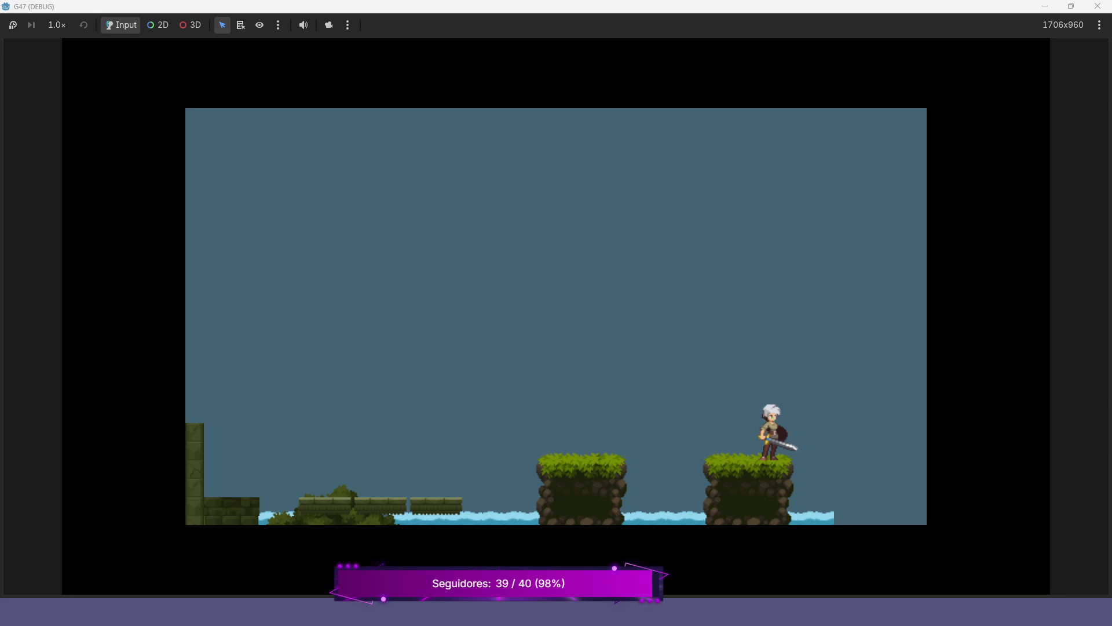
pyautogui.press('space')
pyautogui.press('Left')
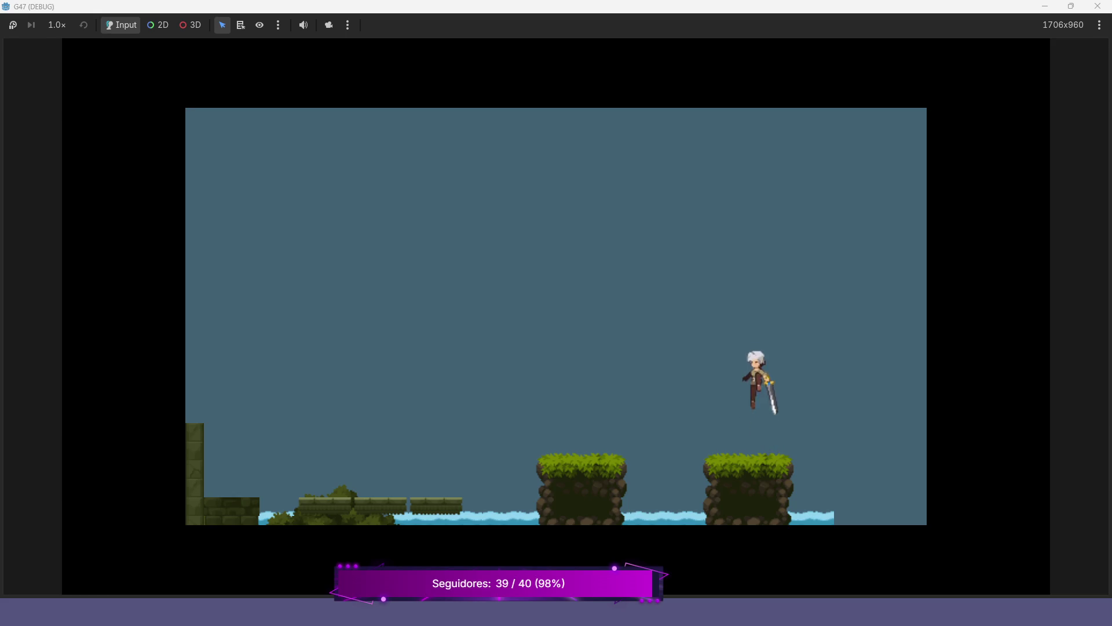
pyautogui.press('Right')
pyautogui.press('Right')
pyautogui.press('Left')
pyautogui.press('space')
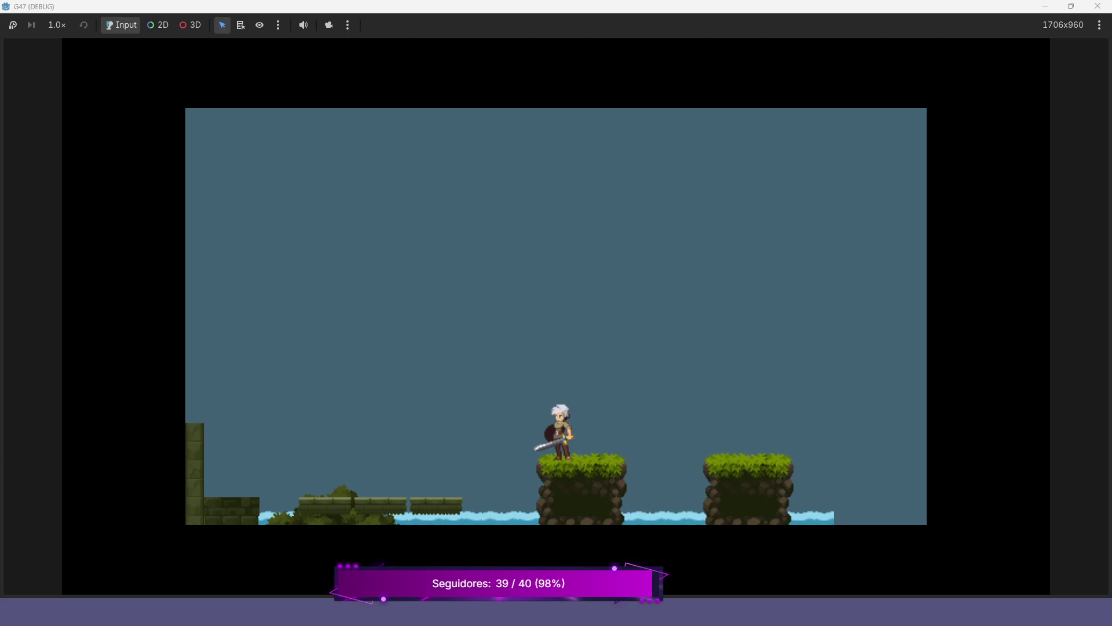
pyautogui.press('F8')
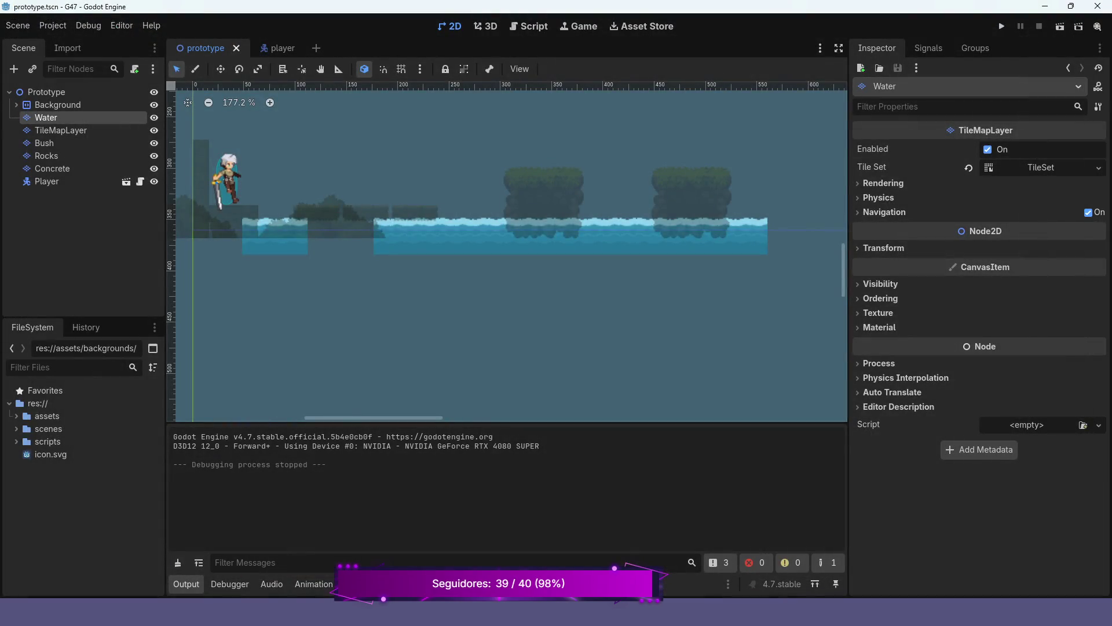
# On the Rocks layer, stamp a 2x2 rock tile block into the level, then undo it.
pyautogui.click(46, 156)
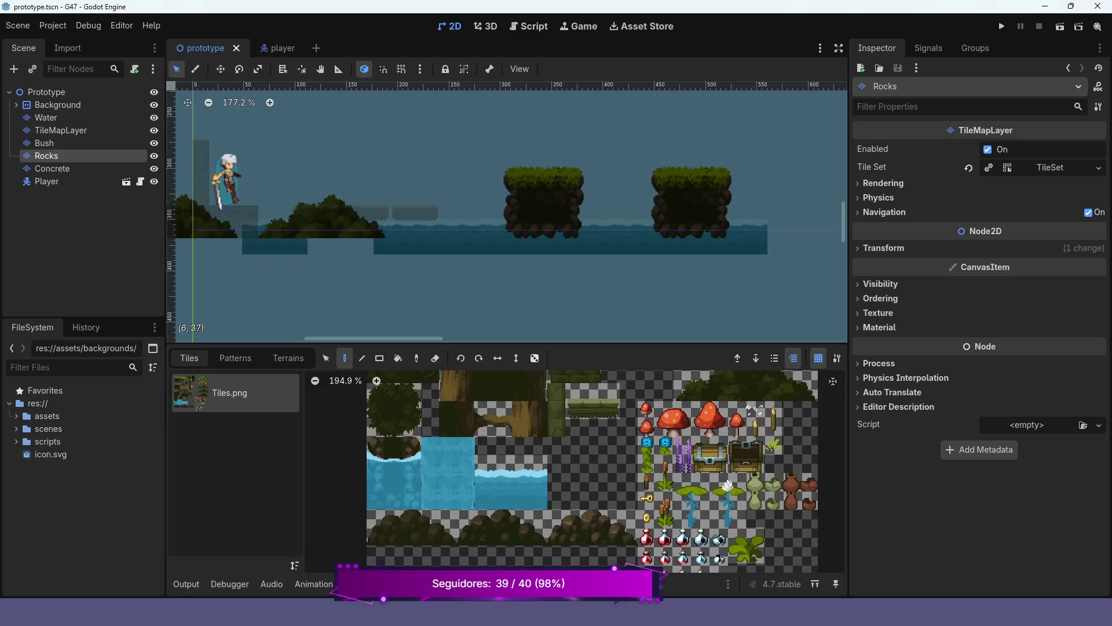
pyautogui.scroll(3, 277, 252)
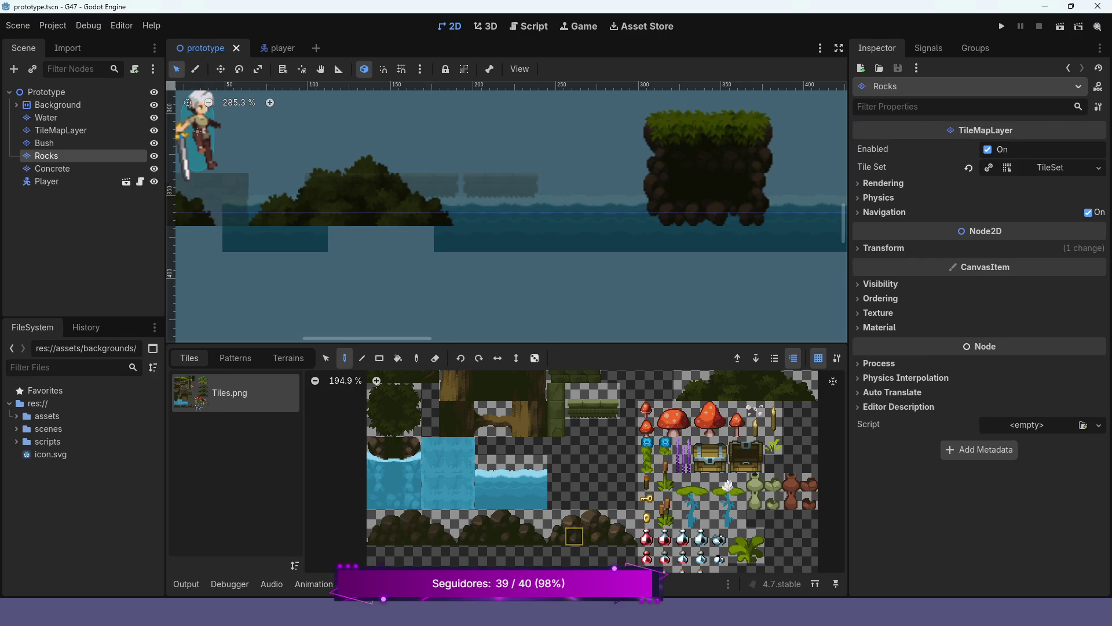
pyautogui.moveTo(557, 536)
pyautogui.mouseDown()
pyautogui.moveTo(574, 519)
pyautogui.moveTo(592, 519)
pyautogui.moveTo(592, 536)
pyautogui.moveTo(592, 518)
pyautogui.moveTo(628, 518)
pyautogui.mouseUp()
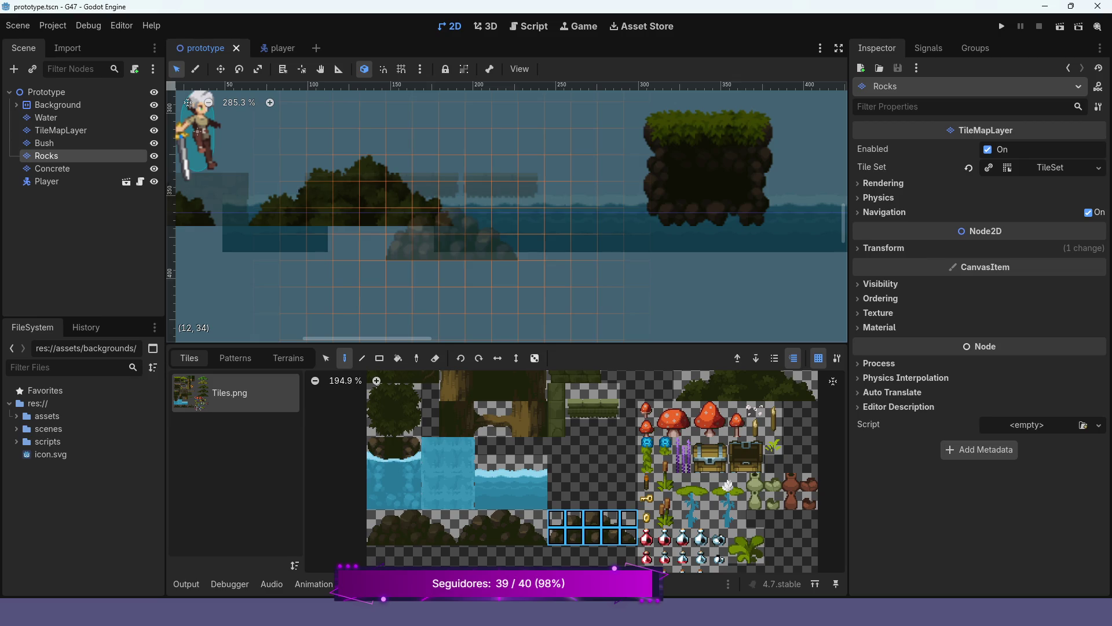
pyautogui.click(452, 208)
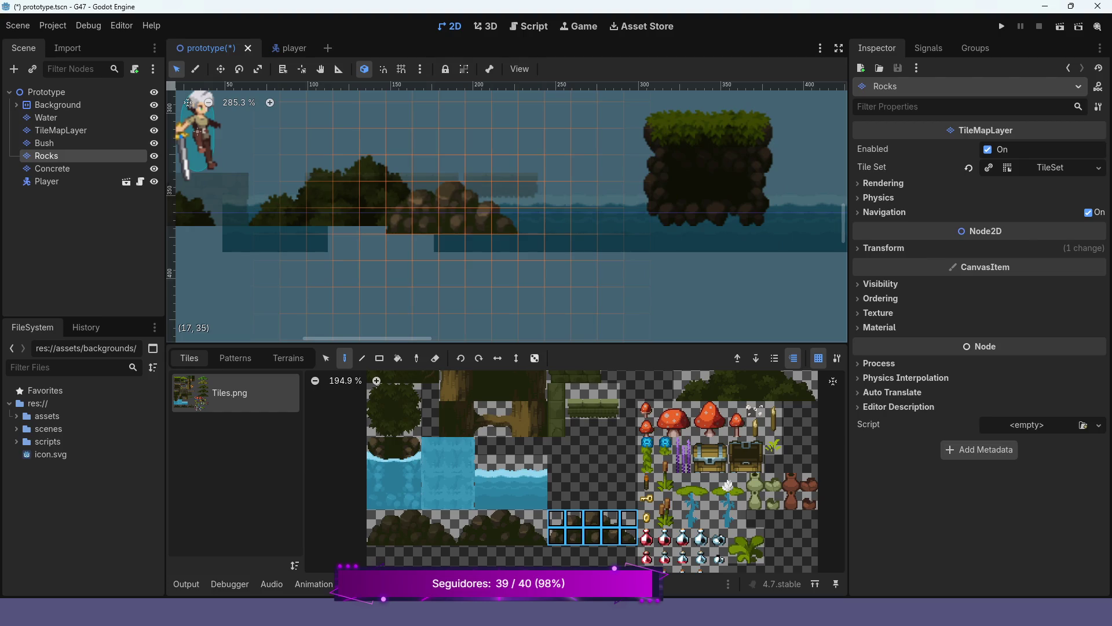
pyautogui.hotkey('ctrl', 'z')
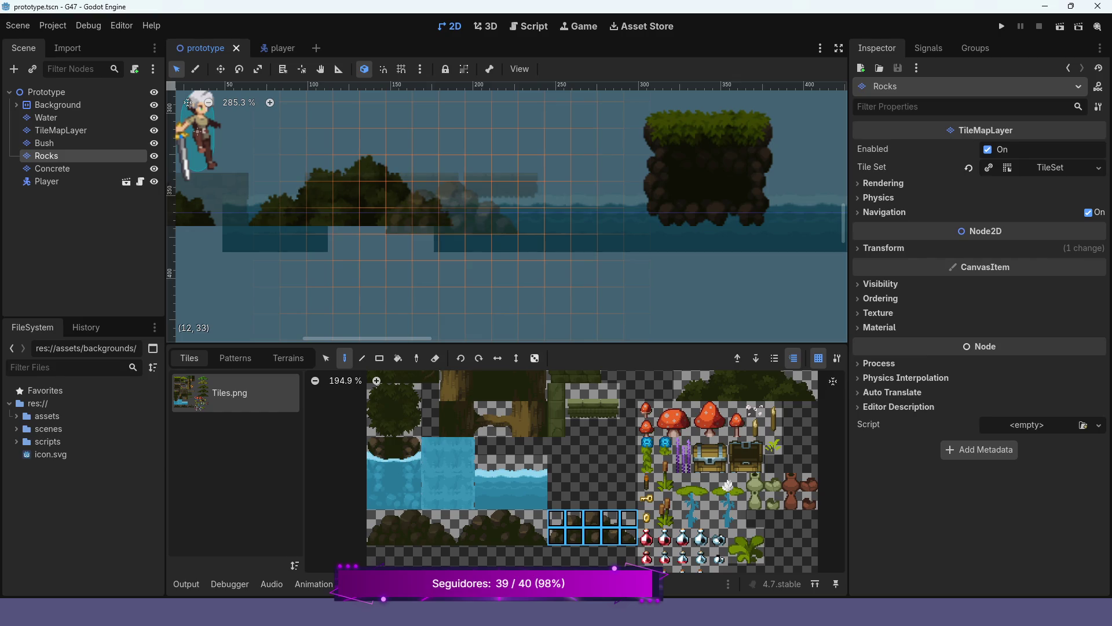
# Place single rock tiles one by one from cell (11, 33) to complete the row, then run with F5.
pyautogui.scroll(5, 469, 144)
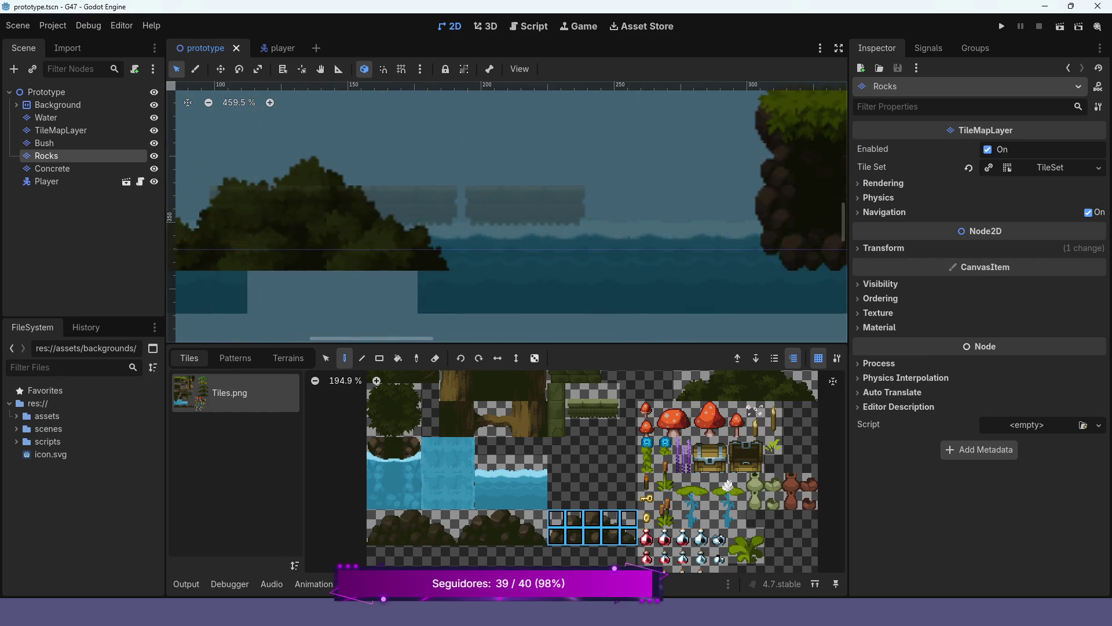
pyautogui.click(574, 518)
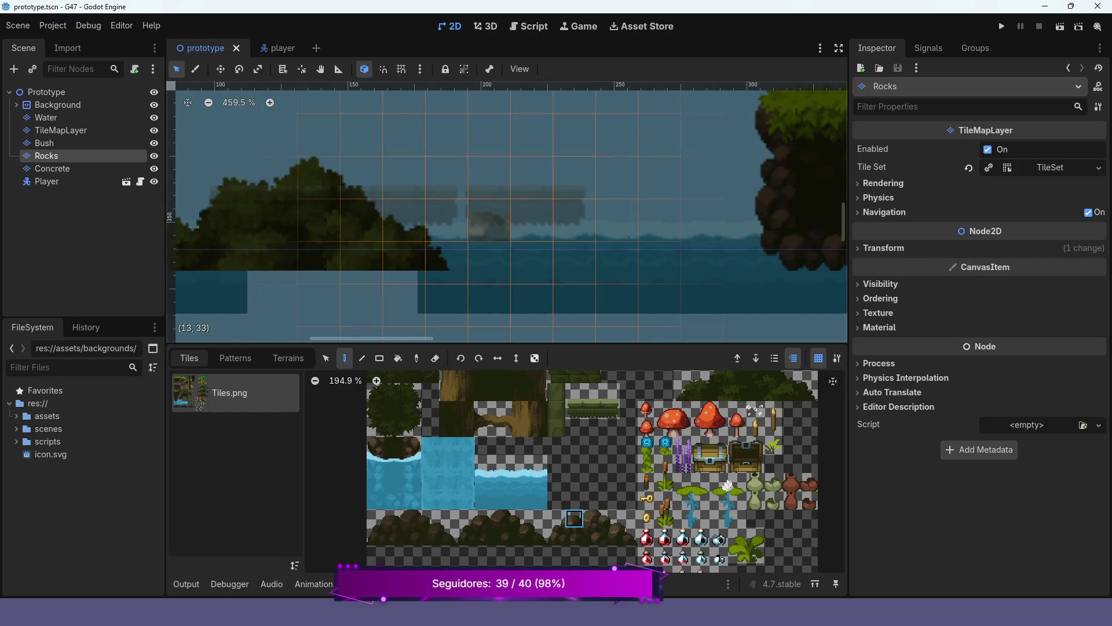
pyautogui.click(404, 226)
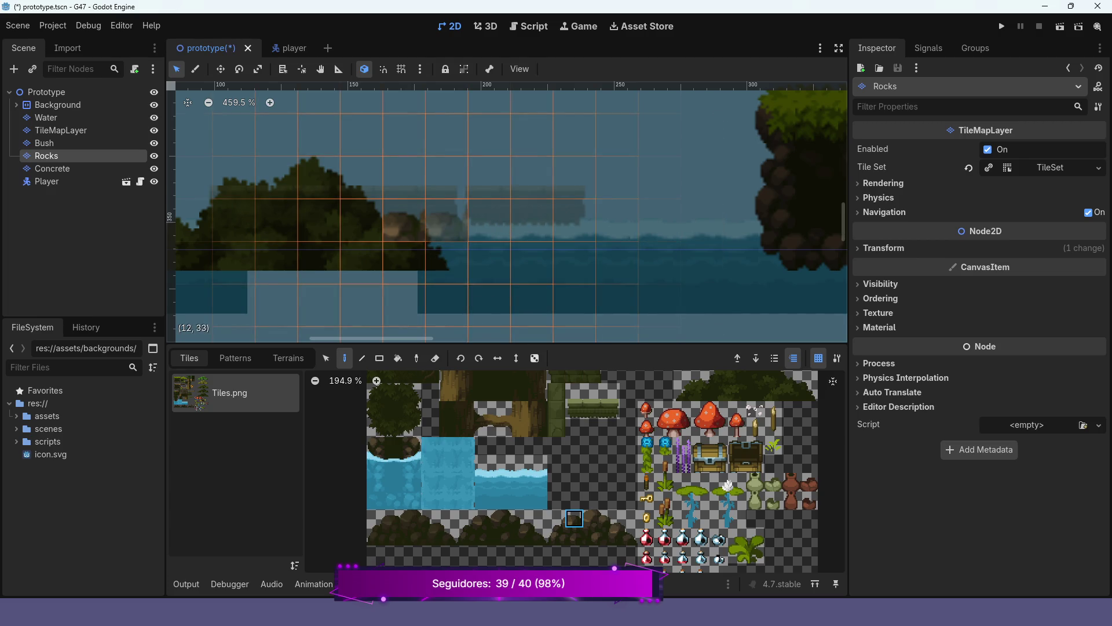
pyautogui.click(592, 518)
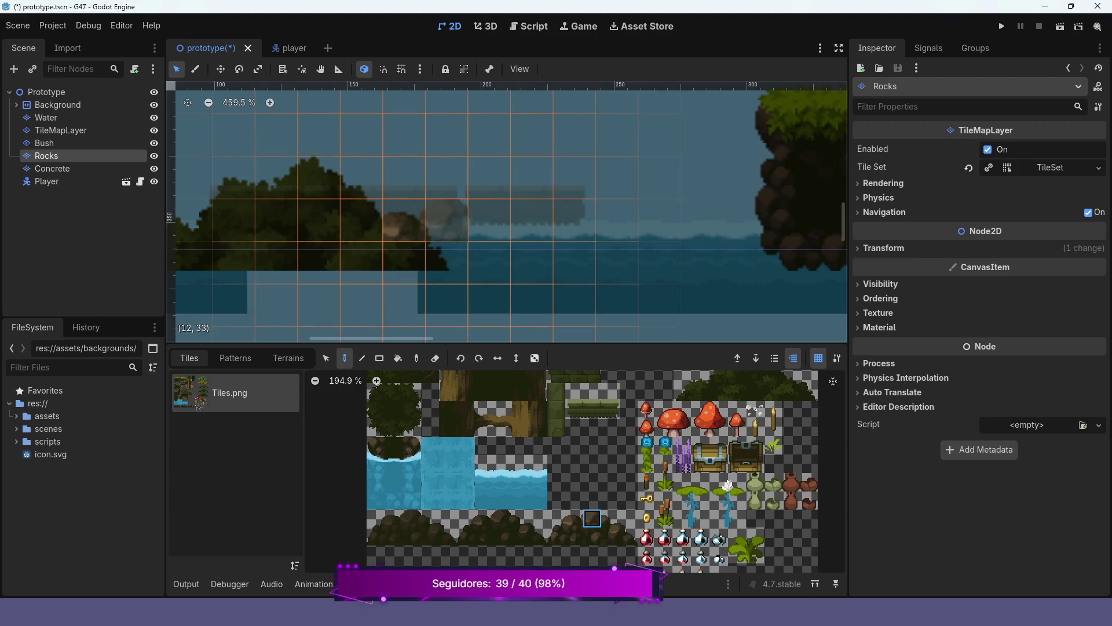
pyautogui.click(446, 221)
pyautogui.click(611, 519)
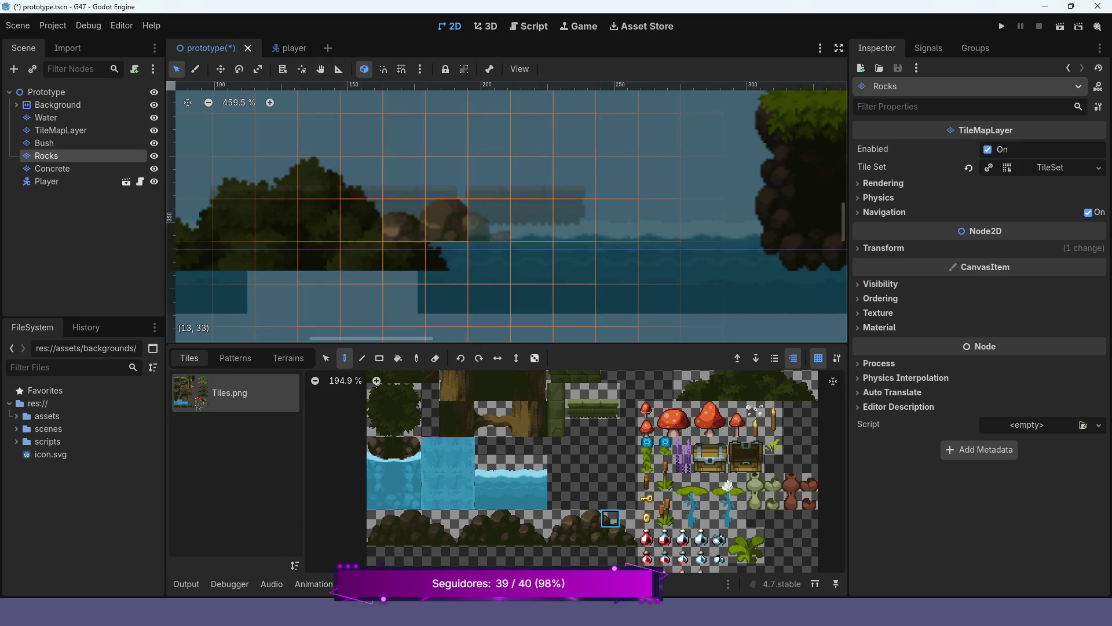
pyautogui.click(498, 226)
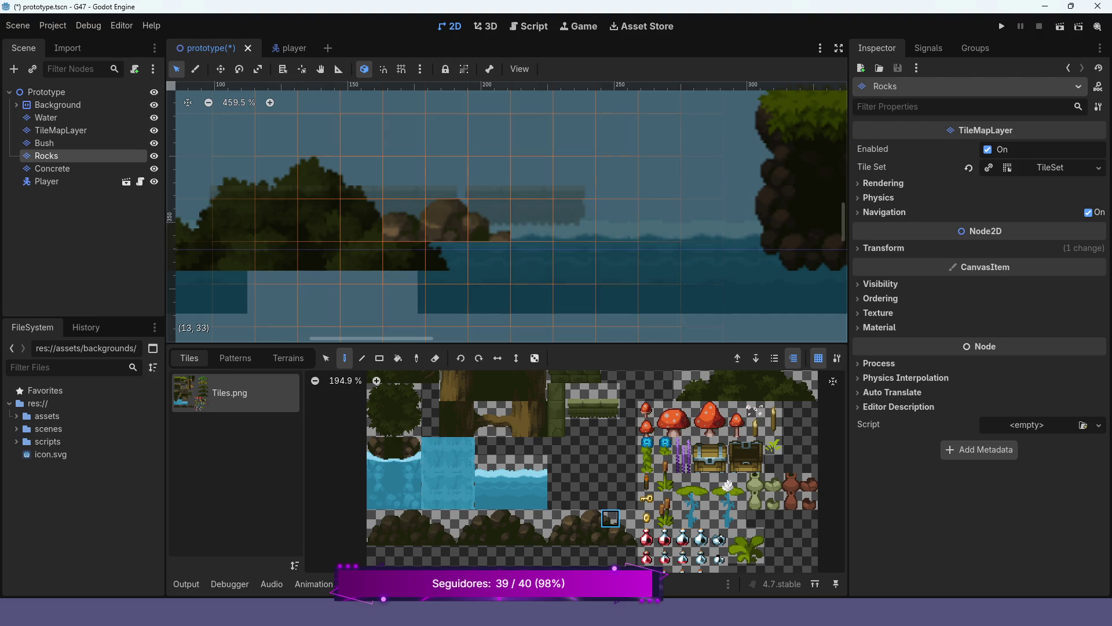
pyautogui.click(592, 518)
pyautogui.click(489, 219)
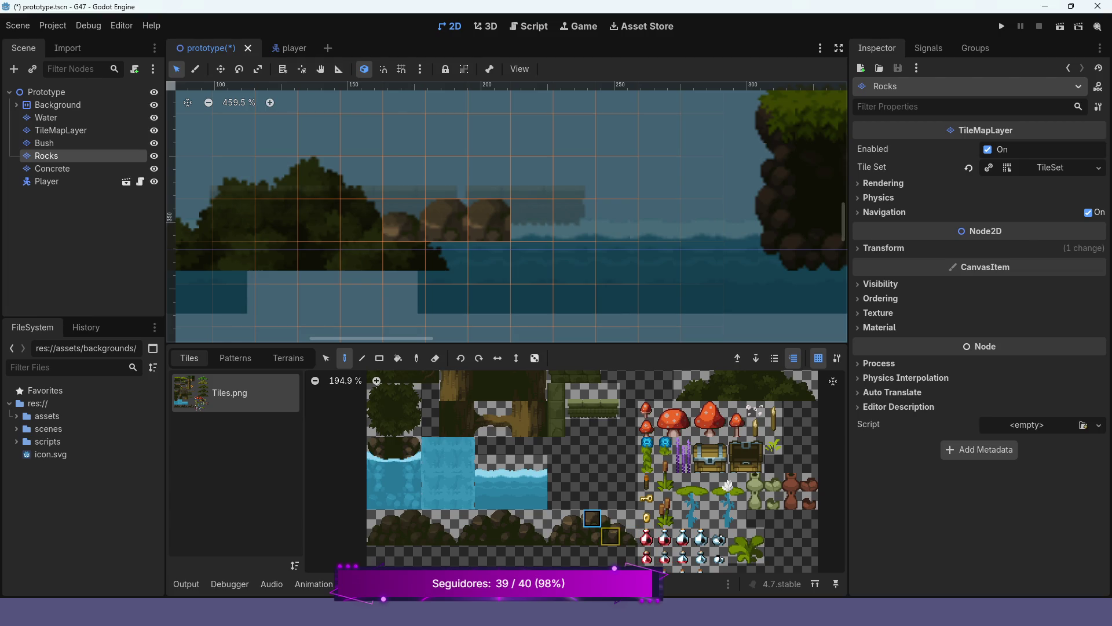
pyautogui.click(574, 519)
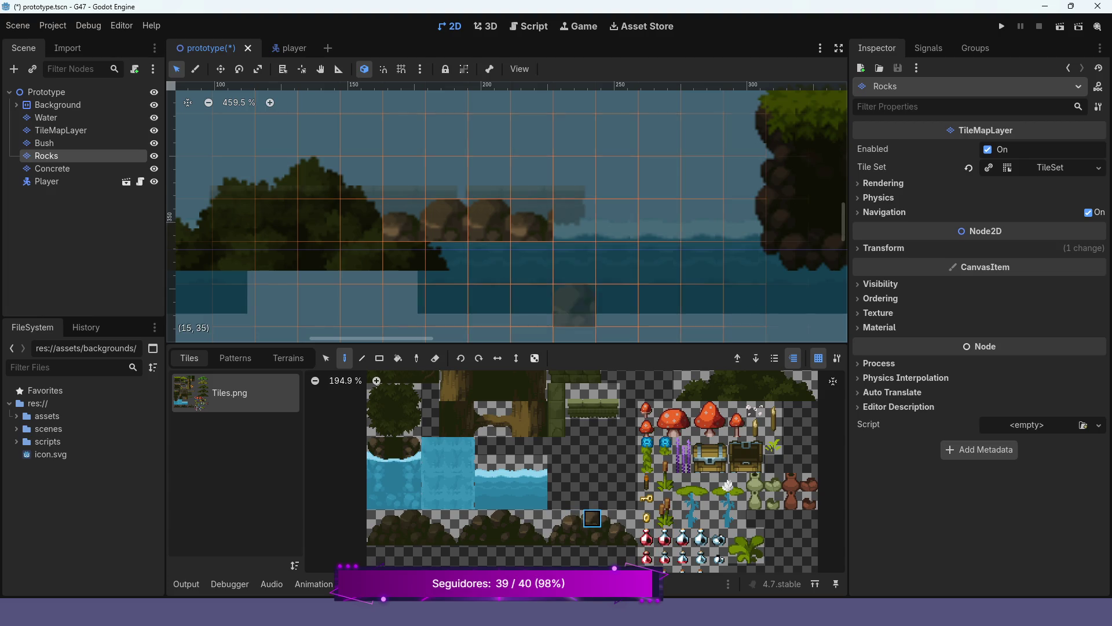
pyautogui.click(575, 220)
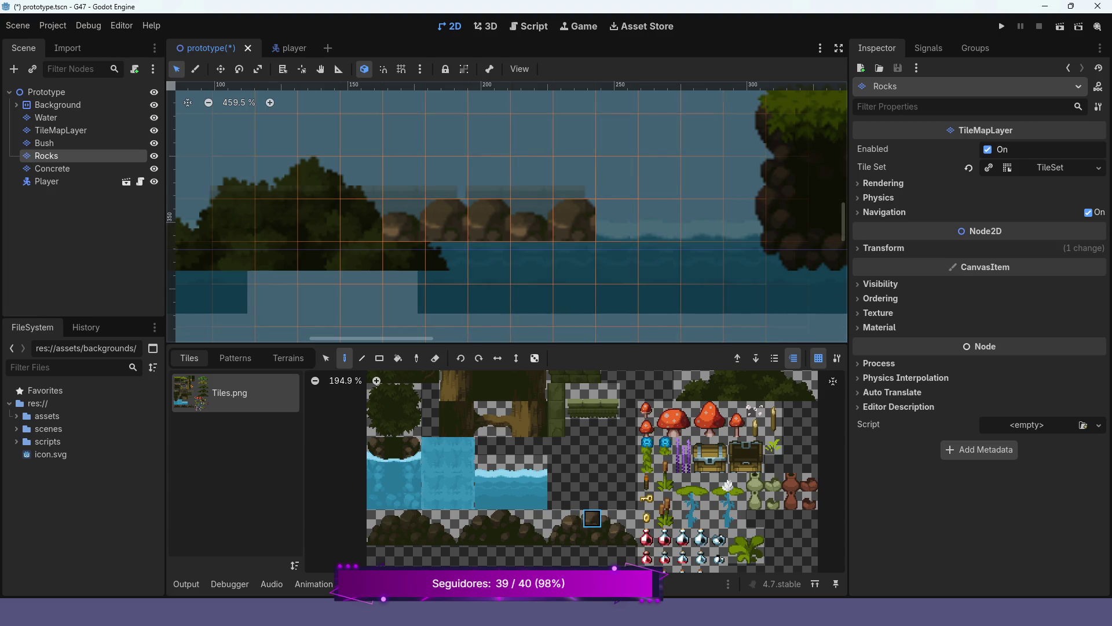
pyautogui.press('F5')
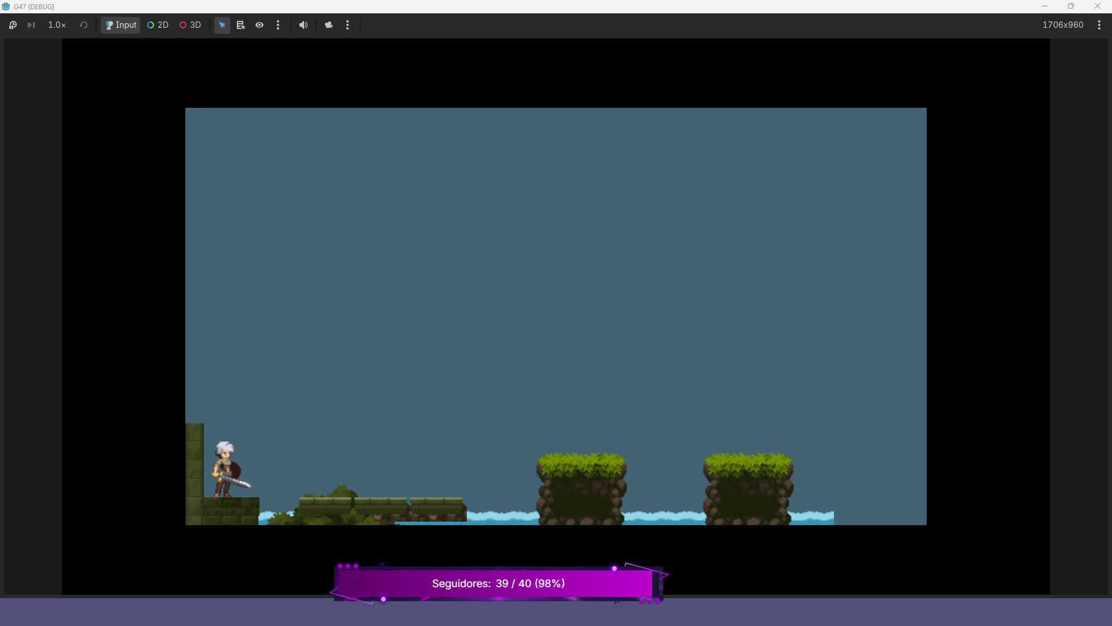
# Jump the player onto the mossy stone platform and across to the first grassy rock pillar.
pyautogui.press('Left')
pyautogui.press('Right')
pyautogui.press('space')
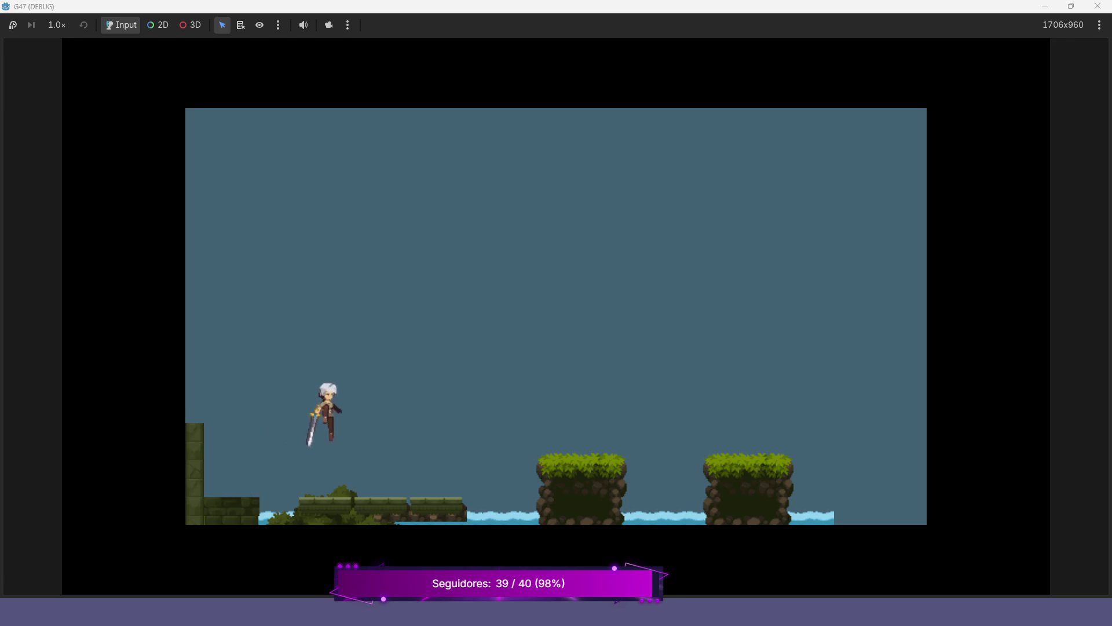
pyautogui.press('Right')
pyautogui.press('Left')
pyautogui.press('Right')
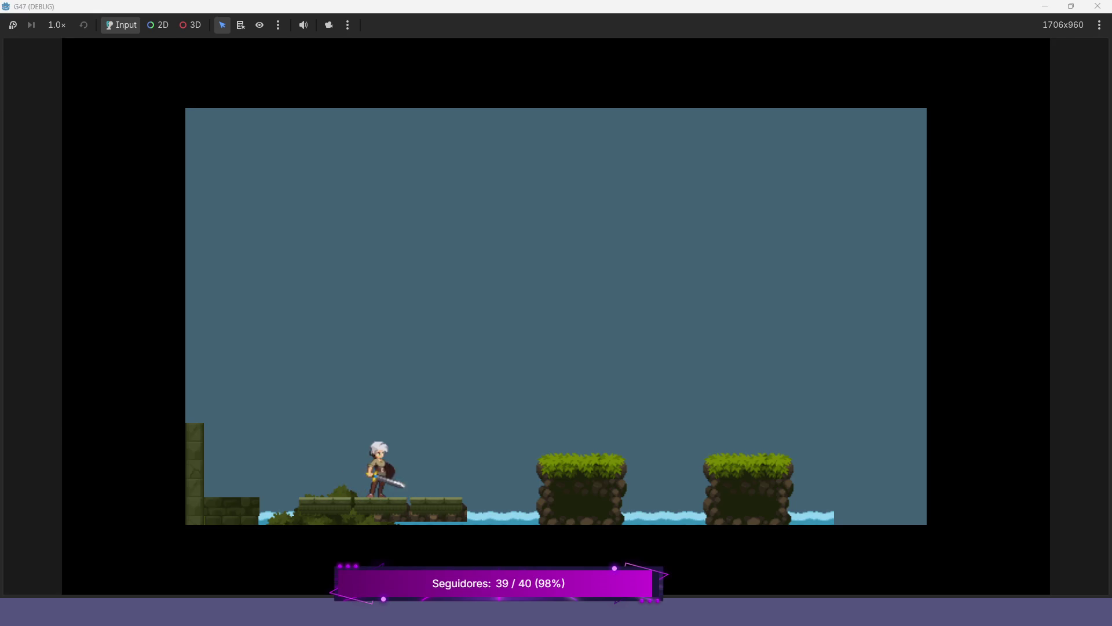
pyautogui.press('Right')
pyautogui.press('space')
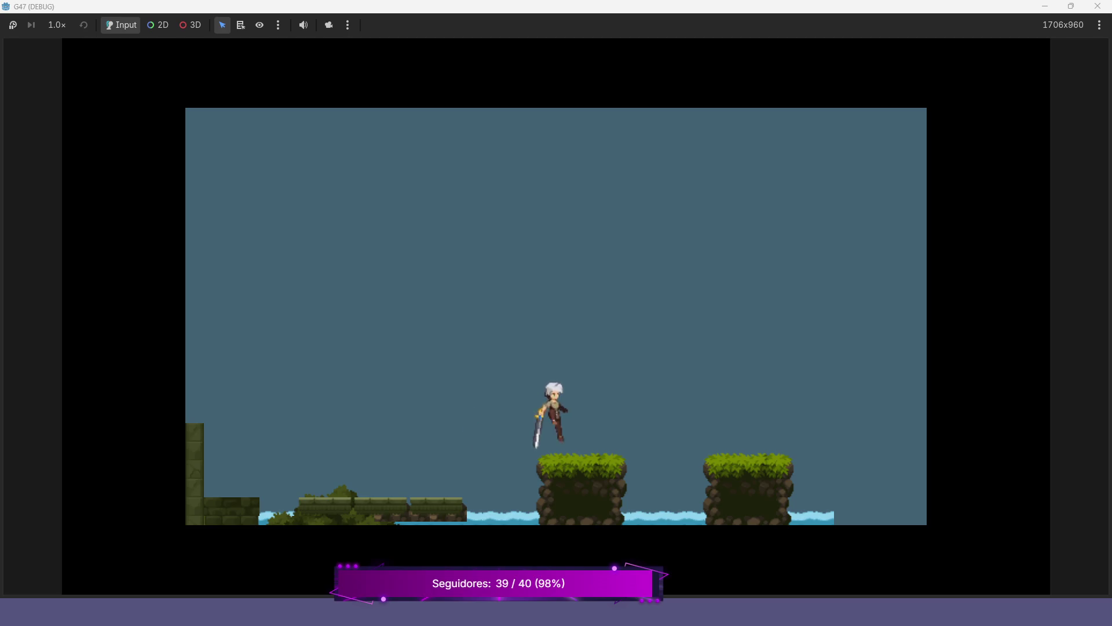
# Jump around on the grassy pillar, jump back to the mossy platform, then close the game with Alt+F4.
pyautogui.press('Left')
pyautogui.press('Right')
pyautogui.press('Left')
pyautogui.press('space')
pyautogui.press('Right')
pyautogui.press('space')
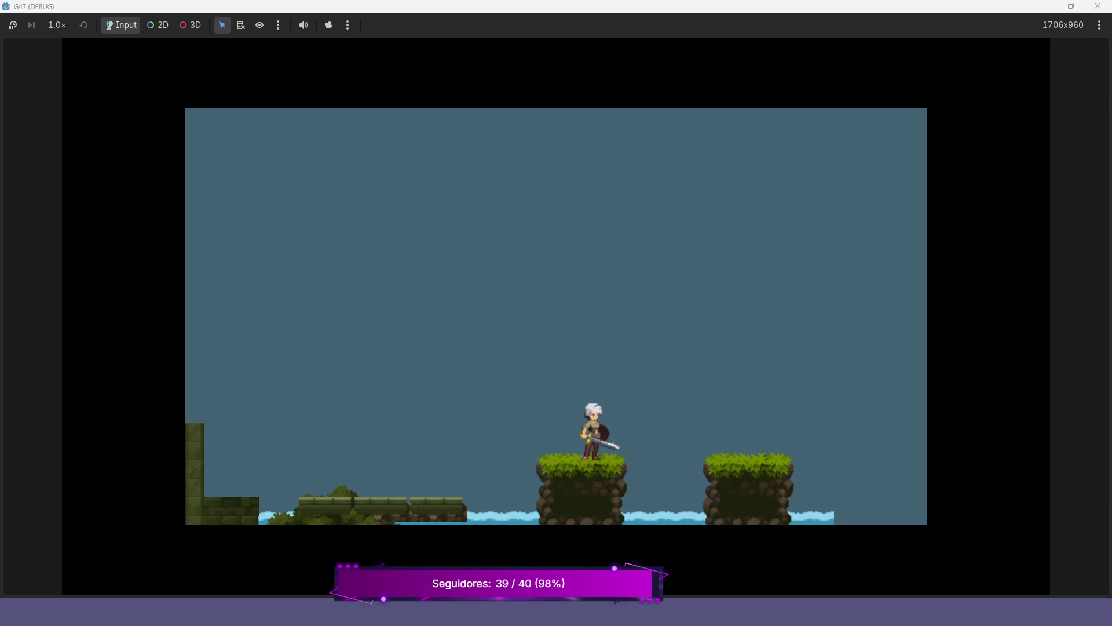
pyautogui.press('Left')
pyautogui.press('space')
pyautogui.press('Left')
pyautogui.press('Right')
pyautogui.press('space')
pyautogui.press('space')
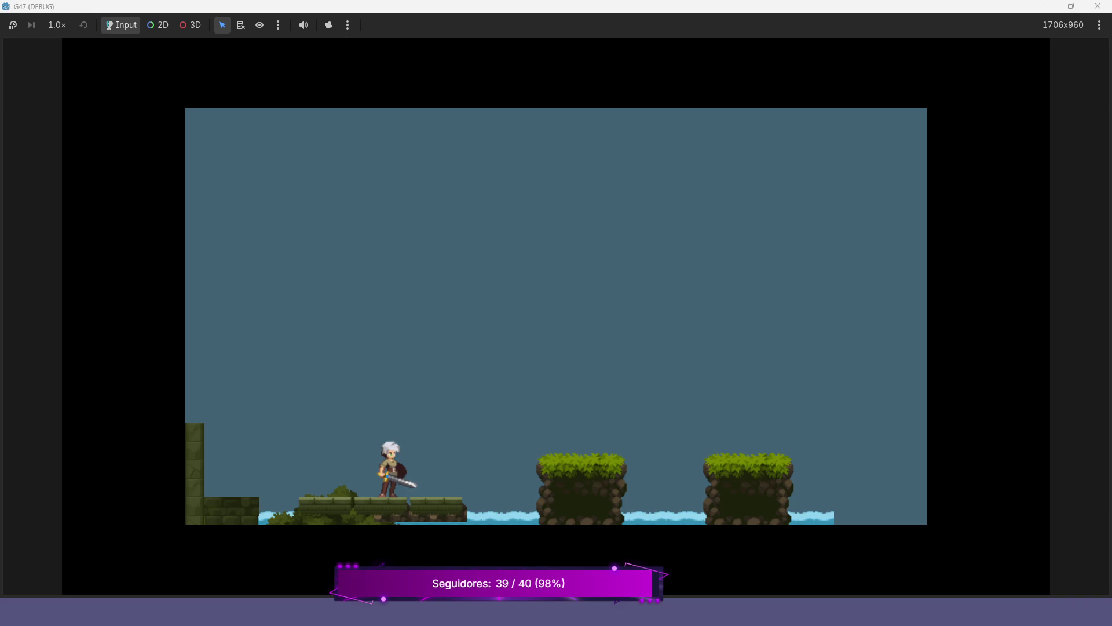
pyautogui.hotkey('alt', 'F4')
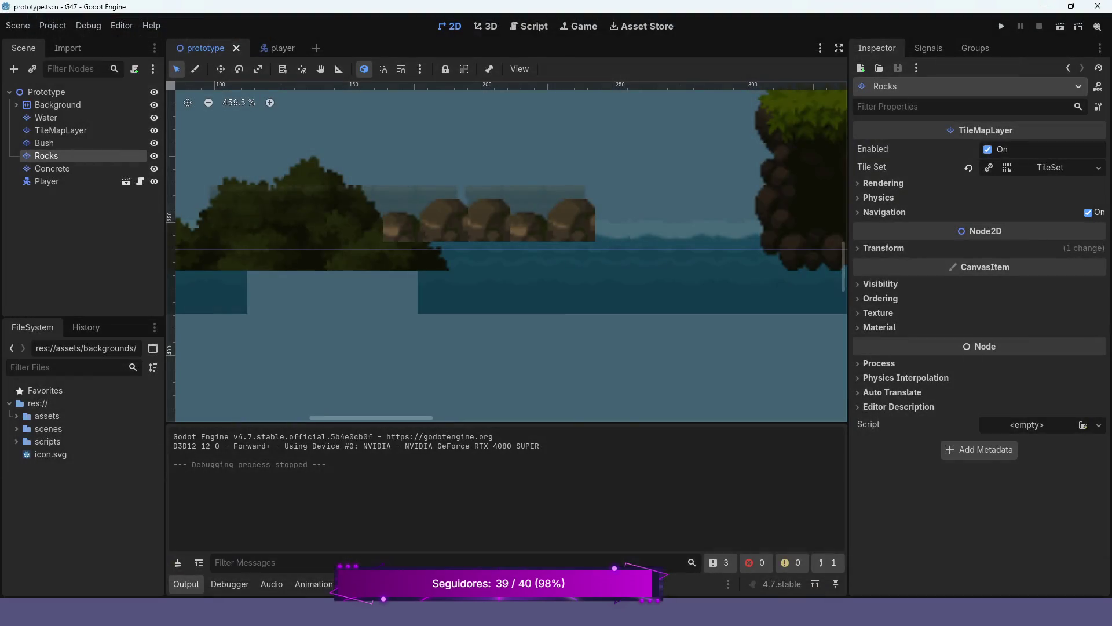
# Select the Bush TileMapLayer, pick two adjacent bush tiles from the atlas, and save and run the game.
pyautogui.scroll(-3, 507, 249)
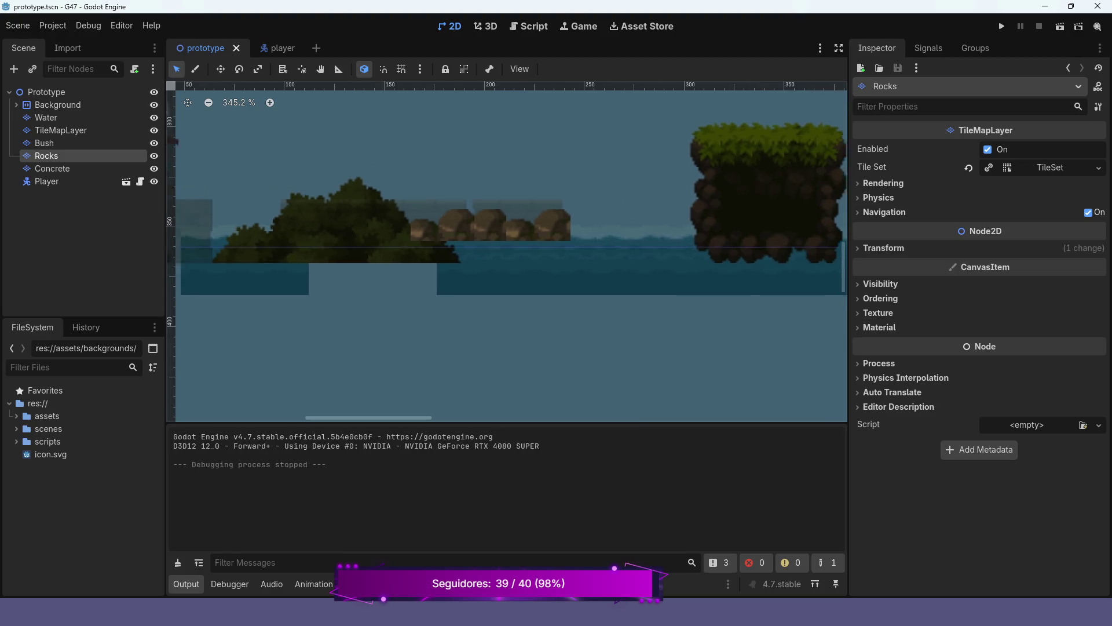
pyautogui.scroll(-2, 507, 249)
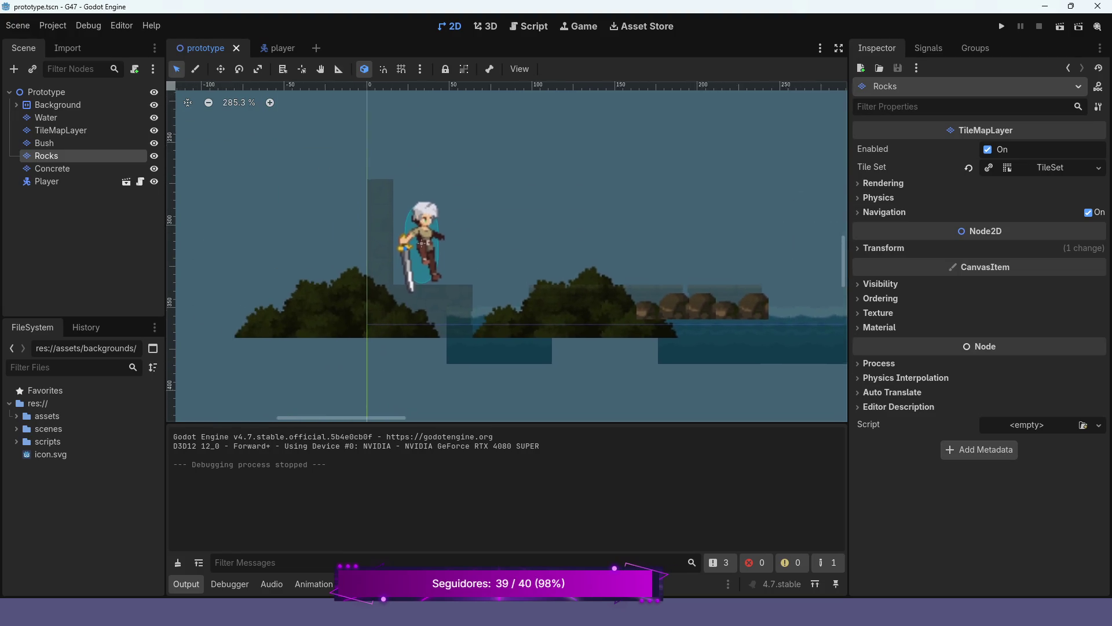
pyautogui.scroll(3, 390, 257)
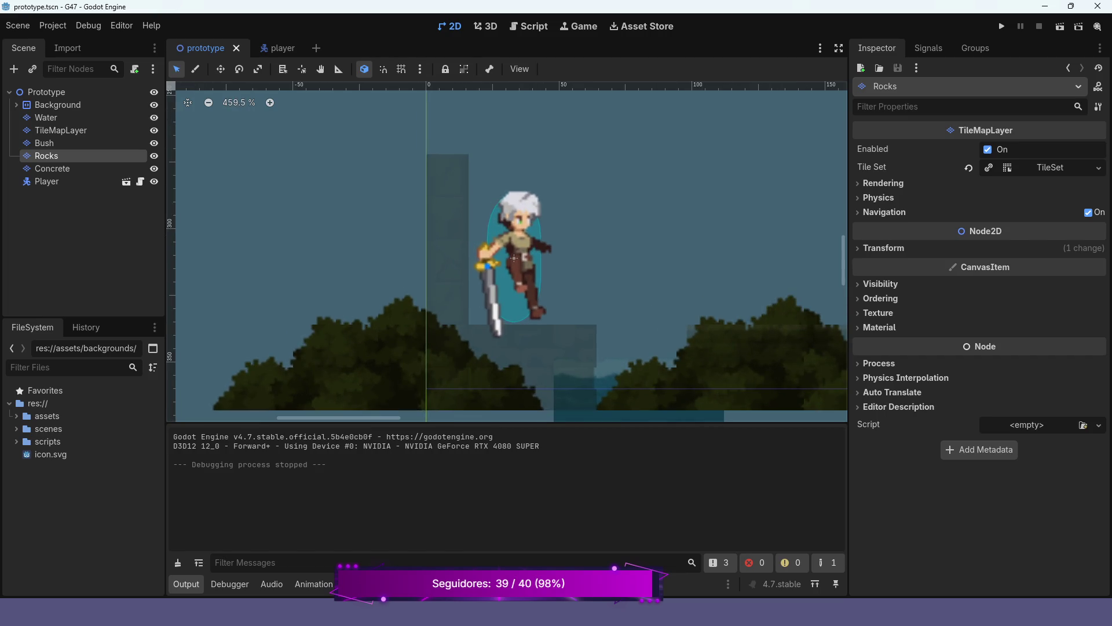
pyautogui.click(44, 143)
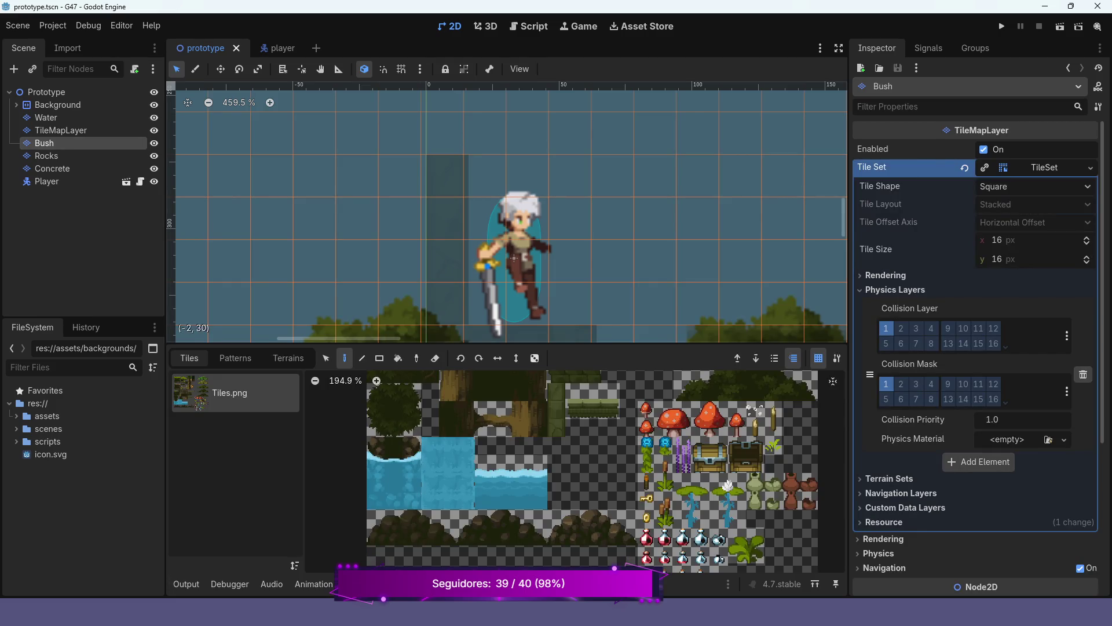
pyautogui.scroll(-3, 507, 212)
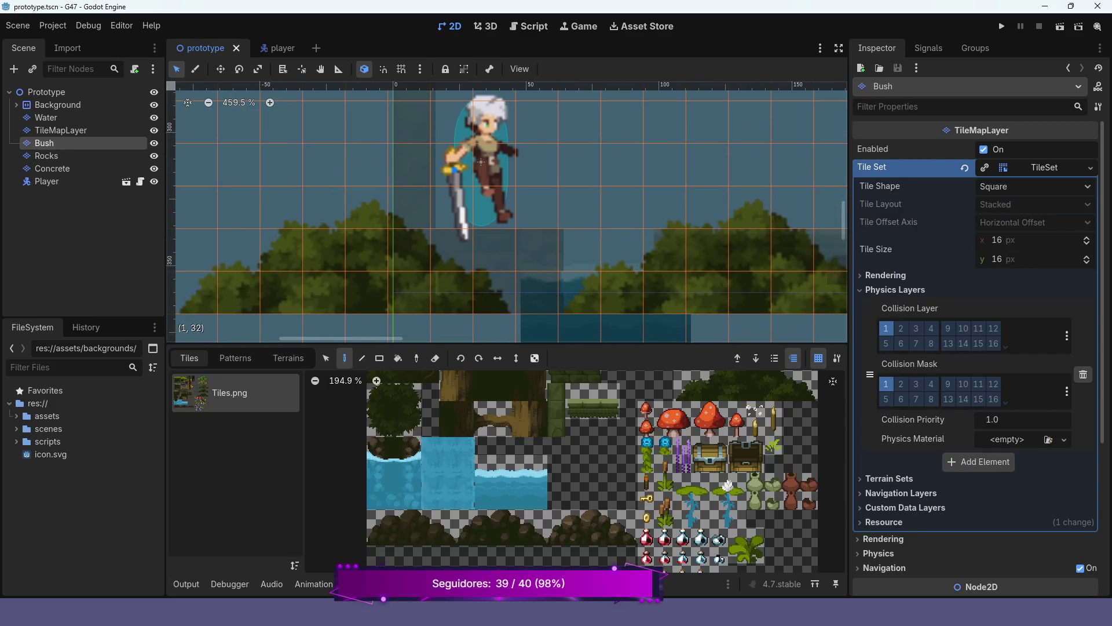
pyautogui.scroll(-5, 702, 482)
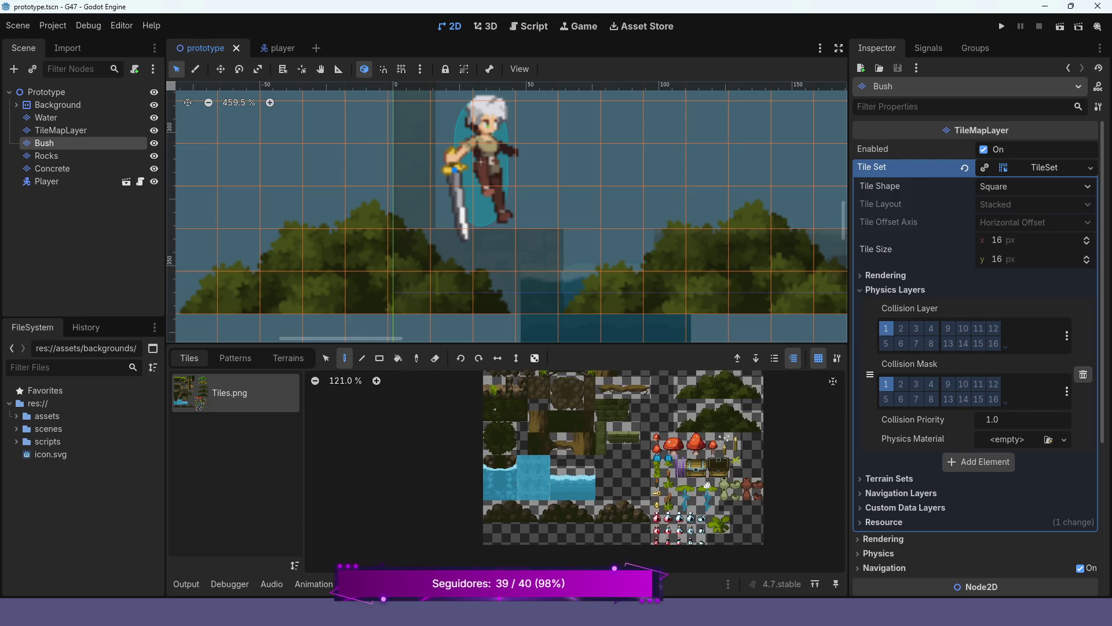
pyautogui.scroll(6, 654, 447)
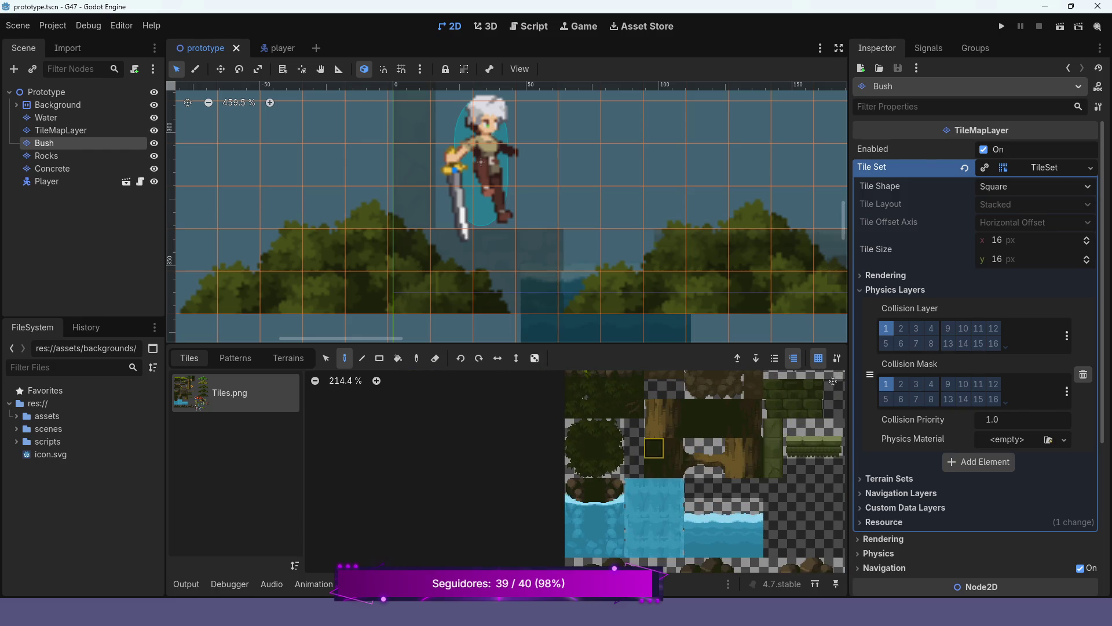
pyautogui.click(575, 428)
pyautogui.keyDown('shift'); pyautogui.click(595, 428); pyautogui.keyUp('shift')
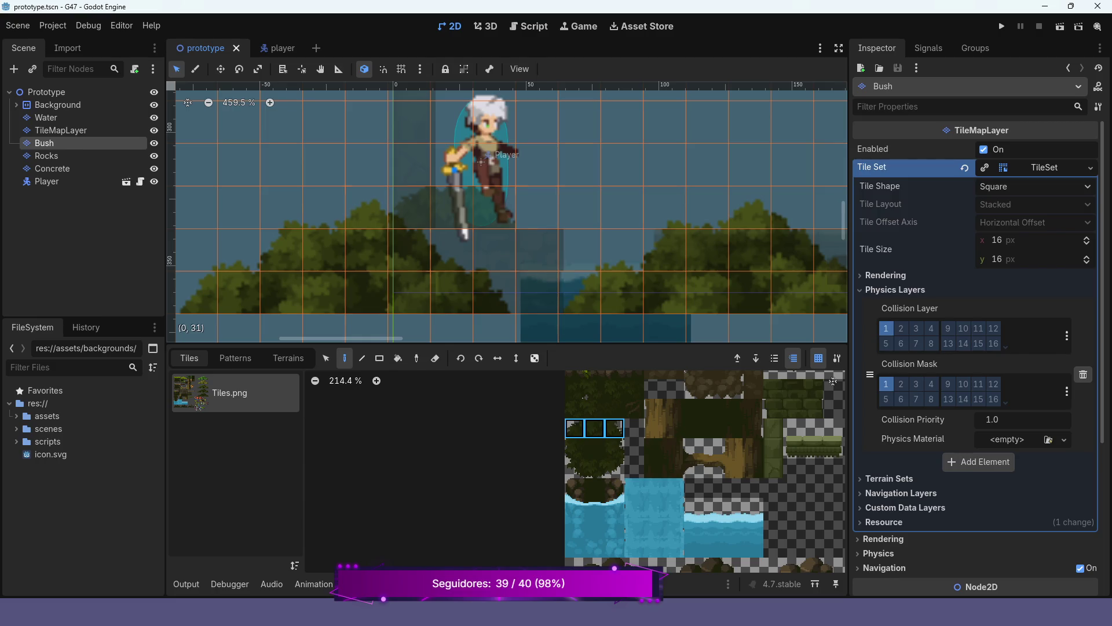
pyautogui.click(1002, 26)
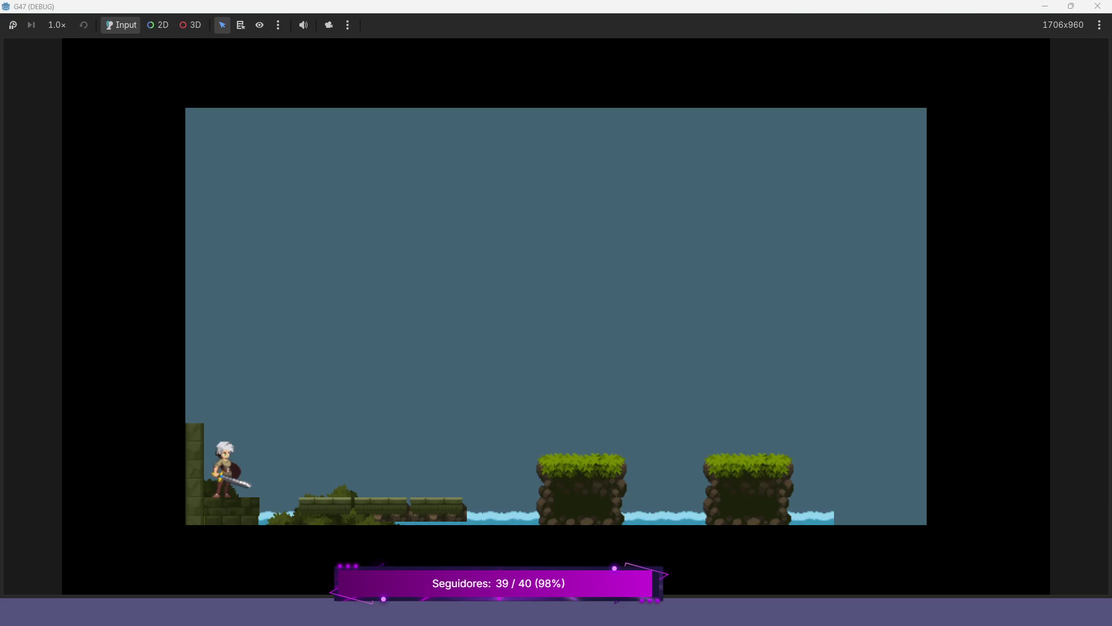
# Run the player right and jump onto the mossy stone platform.
pyautogui.press('Right')
pyautogui.press('Left')
pyautogui.press('Right')
pyautogui.press('Left')
pyautogui.press('Right')
pyautogui.press('space')
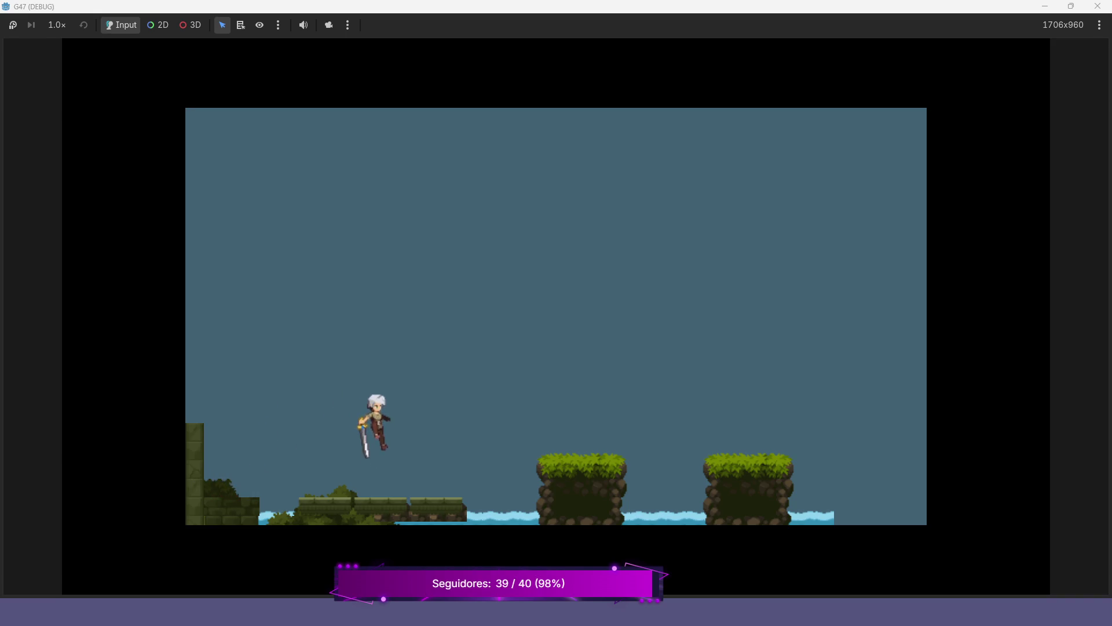
# Walk the player back and forth along the stone platform, then stop the game.
pyautogui.press('Right')
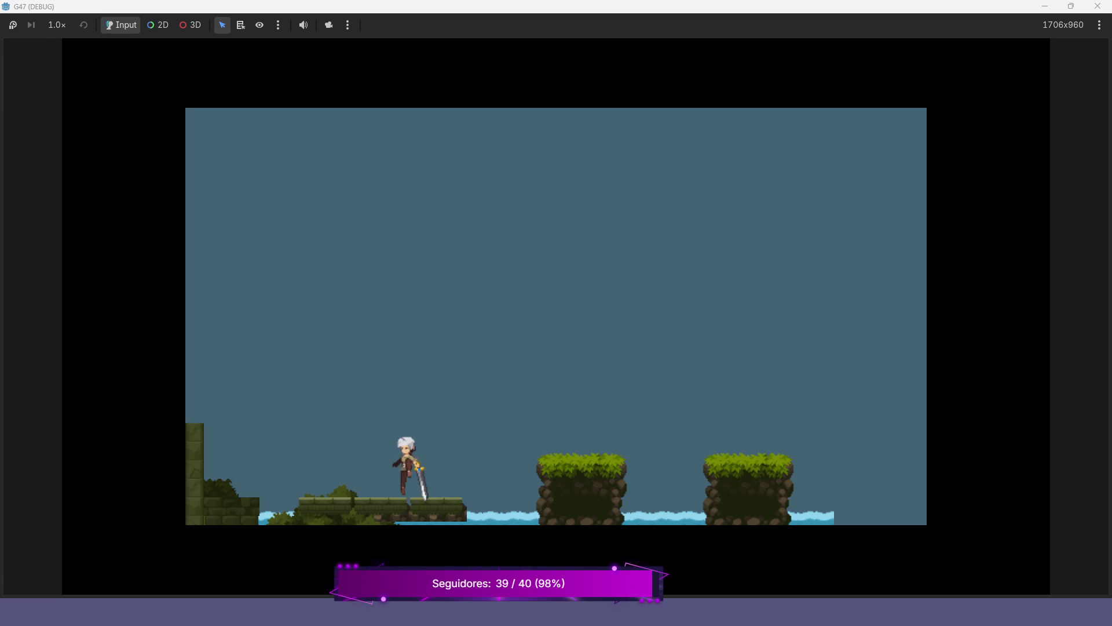
pyautogui.press('Left')
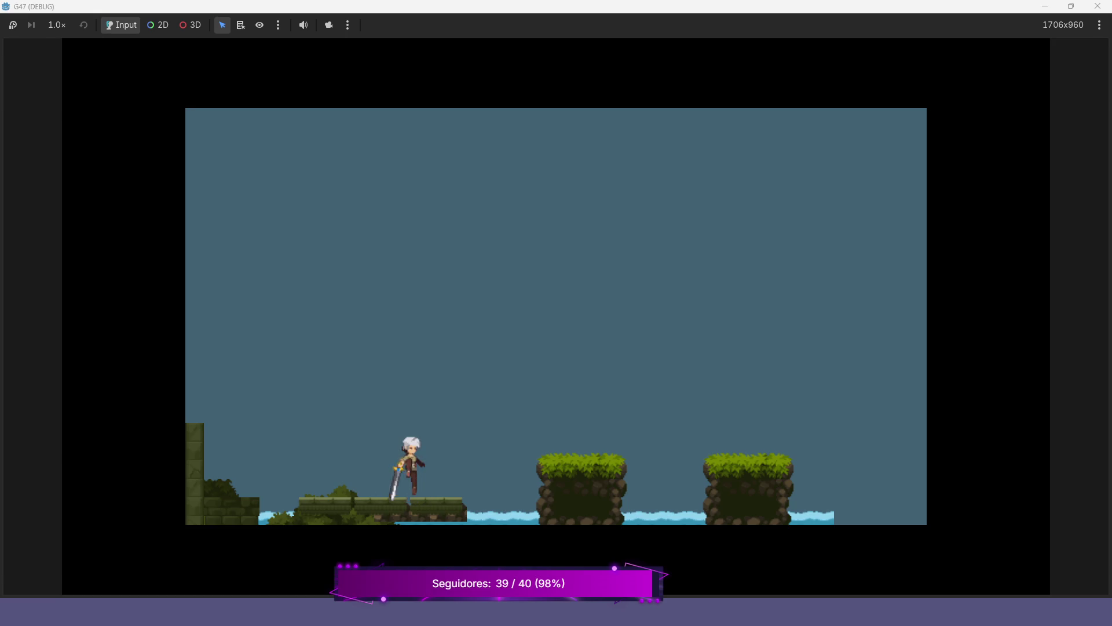
pyautogui.press('Right')
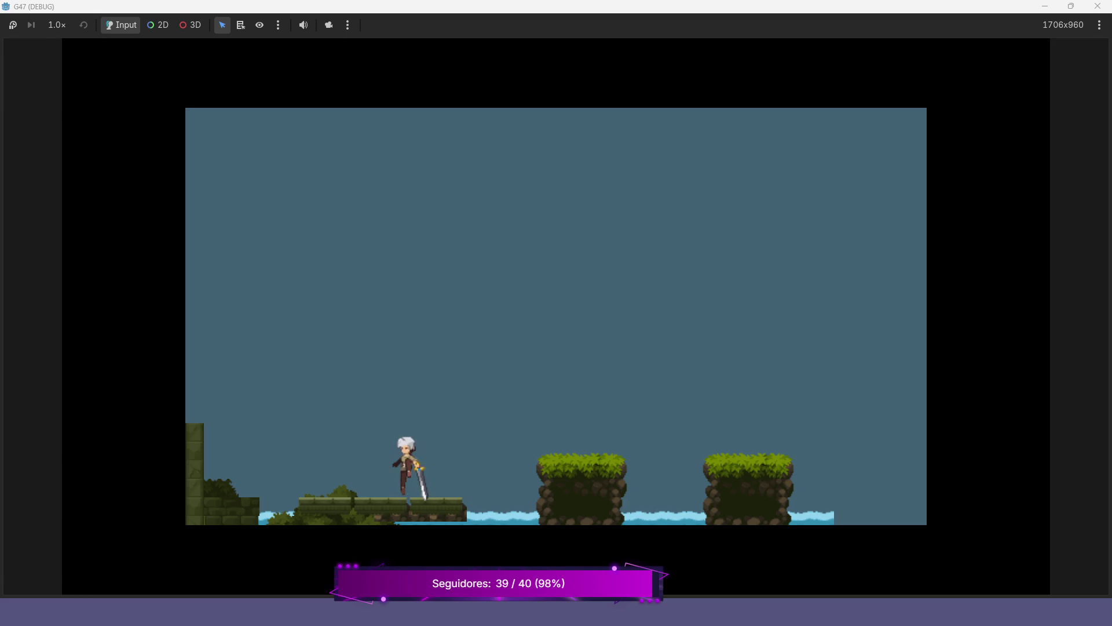
pyautogui.press('Left')
pyautogui.press('Right')
pyautogui.press('Left')
pyautogui.press('Right')
pyautogui.press('Left')
pyautogui.press('Right')
pyautogui.press('Left')
pyautogui.press('Right')
pyautogui.press('Left')
pyautogui.press('Right')
pyautogui.press('Left')
pyautogui.press('Left')
pyautogui.press('Right')
pyautogui.press('Left')
pyautogui.press('Escape')
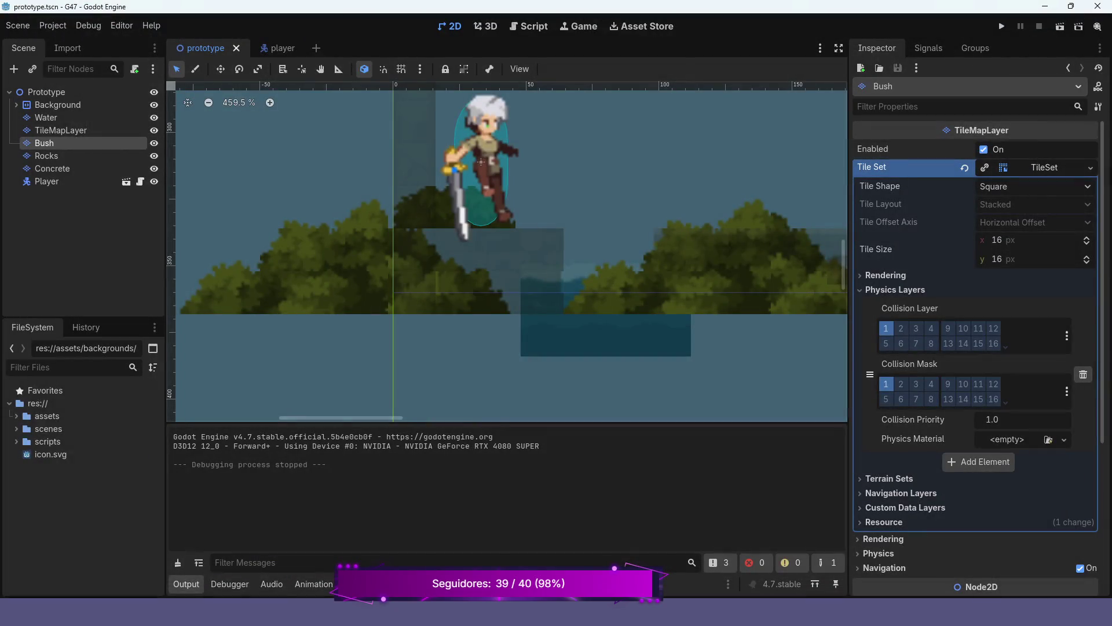
# In player.gd, change SPEED on line 5 from 300.0 to 200.0 and run the game.
pyautogui.click(278, 48)
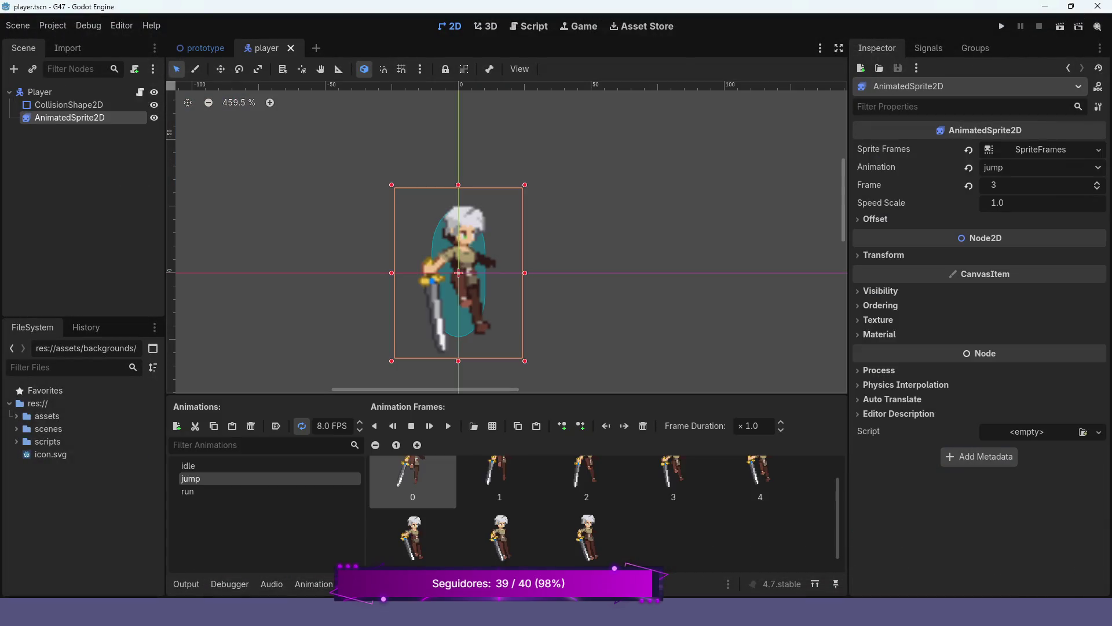
pyautogui.click(528, 26)
pyautogui.scroll(5, 565, 226)
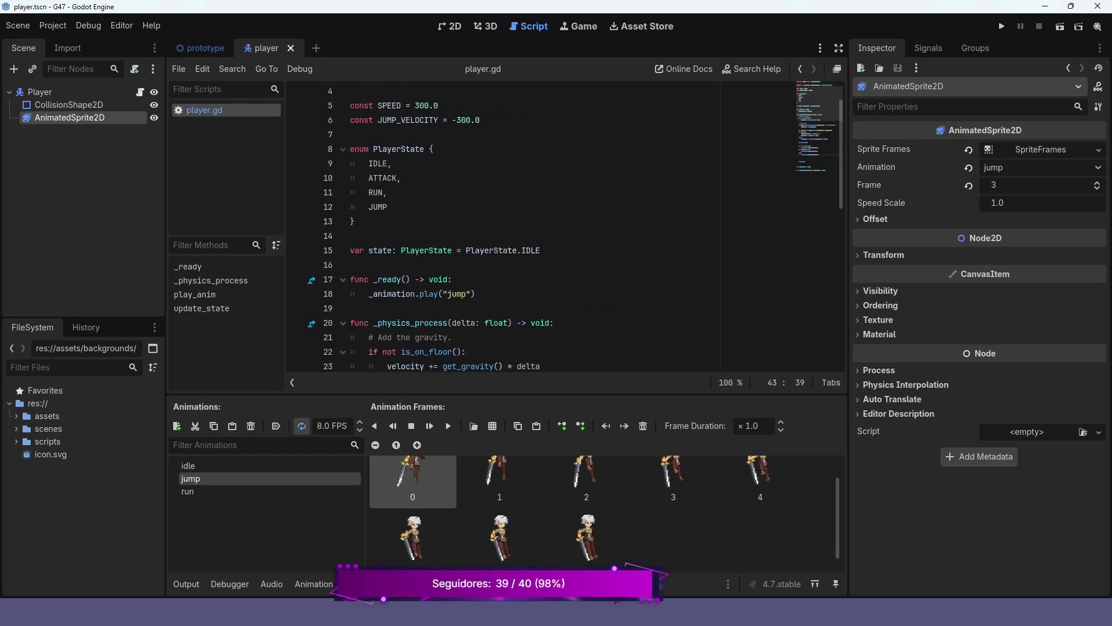
pyautogui.click(457, 164)
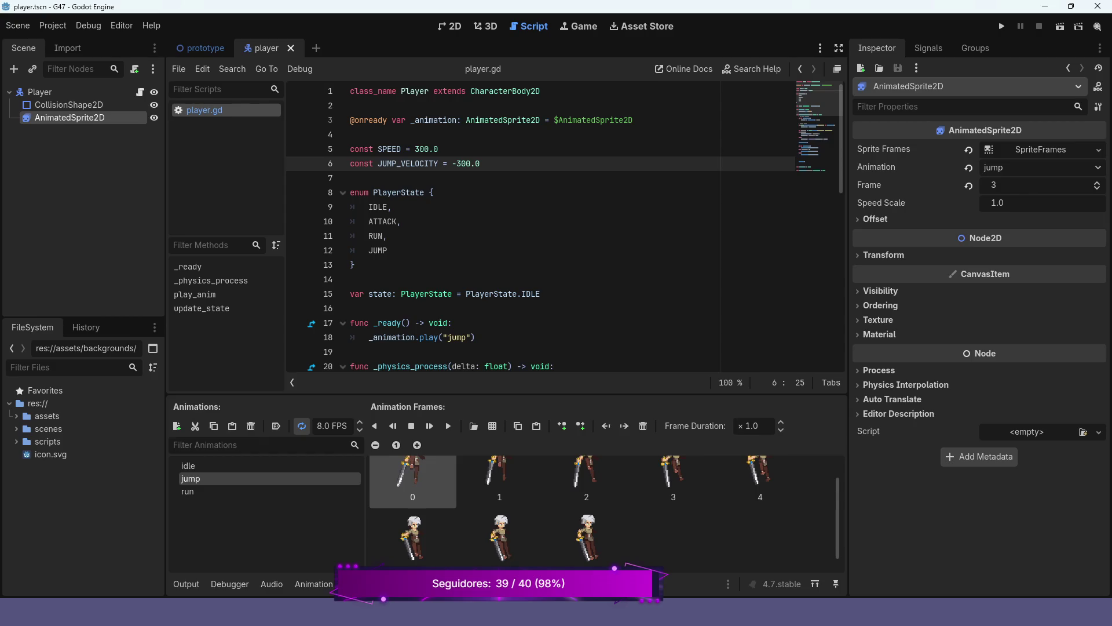
pyautogui.click(417, 148)
pyautogui.press('BackSpace')
pyautogui.write('2')
pyautogui.press('F5')
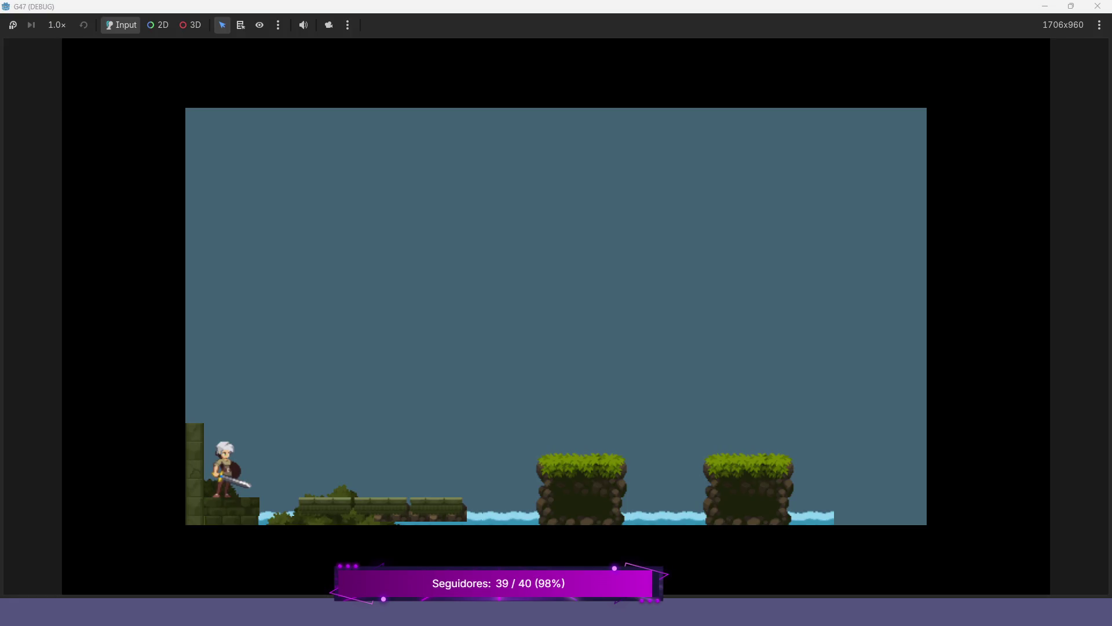
# Playtest at SPEED 200.0, jumping onto the mossy platform and running back and forth, then stop.
pyautogui.press('Left')
pyautogui.press('Right')
pyautogui.press('space')
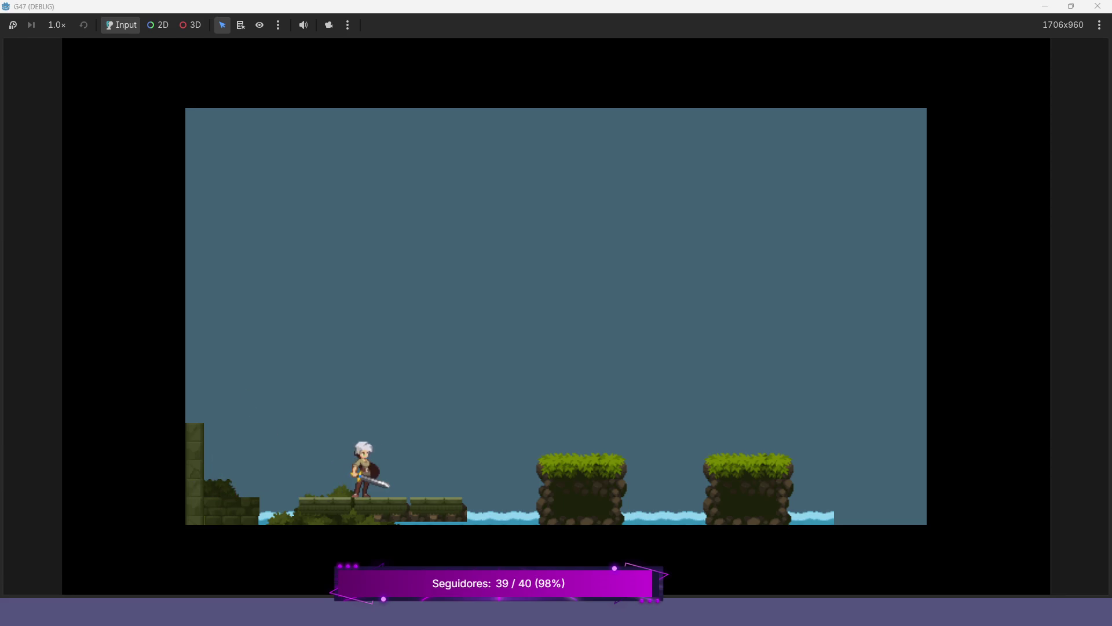
pyautogui.press('Left')
pyautogui.press('Right')
pyautogui.press('Left')
pyautogui.press('Right')
pyautogui.press('Left')
pyautogui.press('Right')
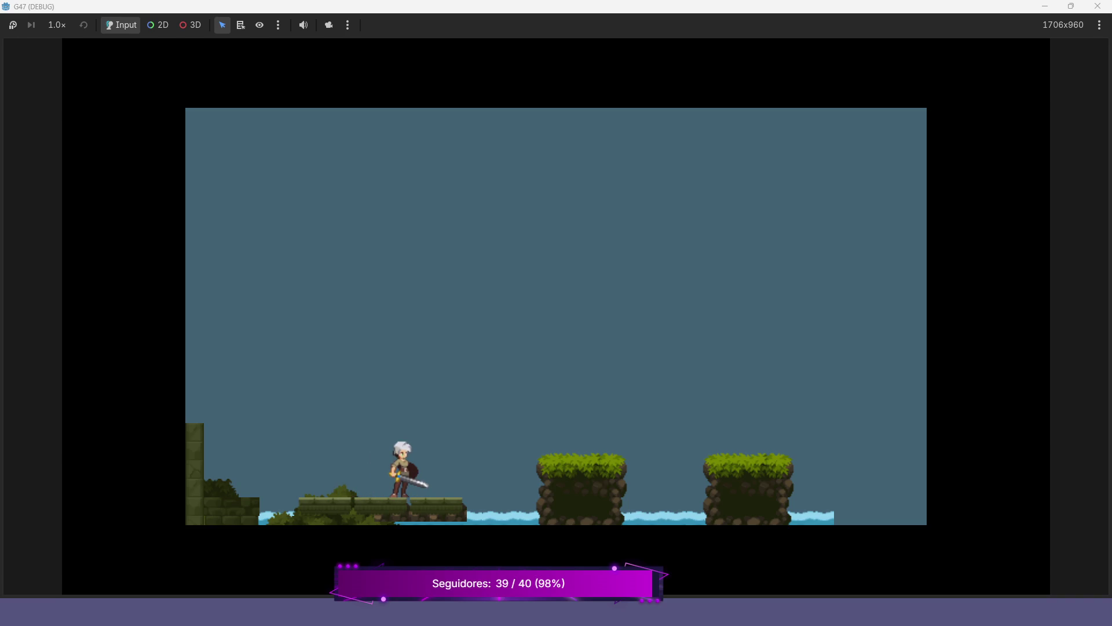
pyautogui.press('F8')
# Change SPEED to 100.0 and launch the game.
pyautogui.press('BackSpace')
pyautogui.write('100.0')
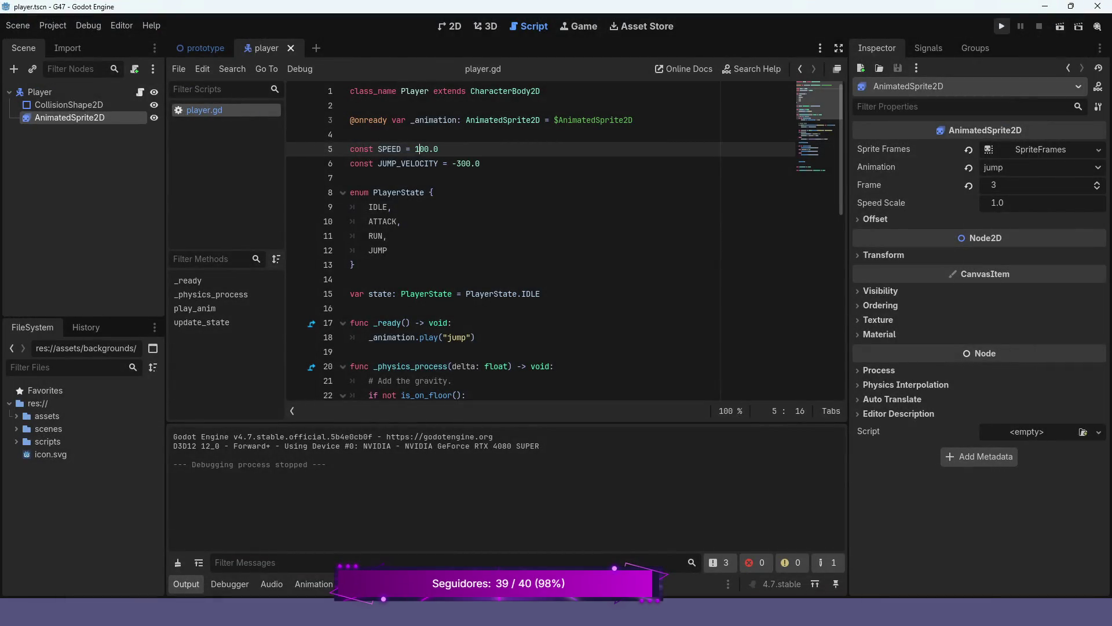
pyautogui.click(1001, 26)
# Playtest at SPEED 100.0, jumping between the left ledge and the mossy platform, then stop.
pyautogui.press('Right')
pyautogui.press('space')
pyautogui.press('Right')
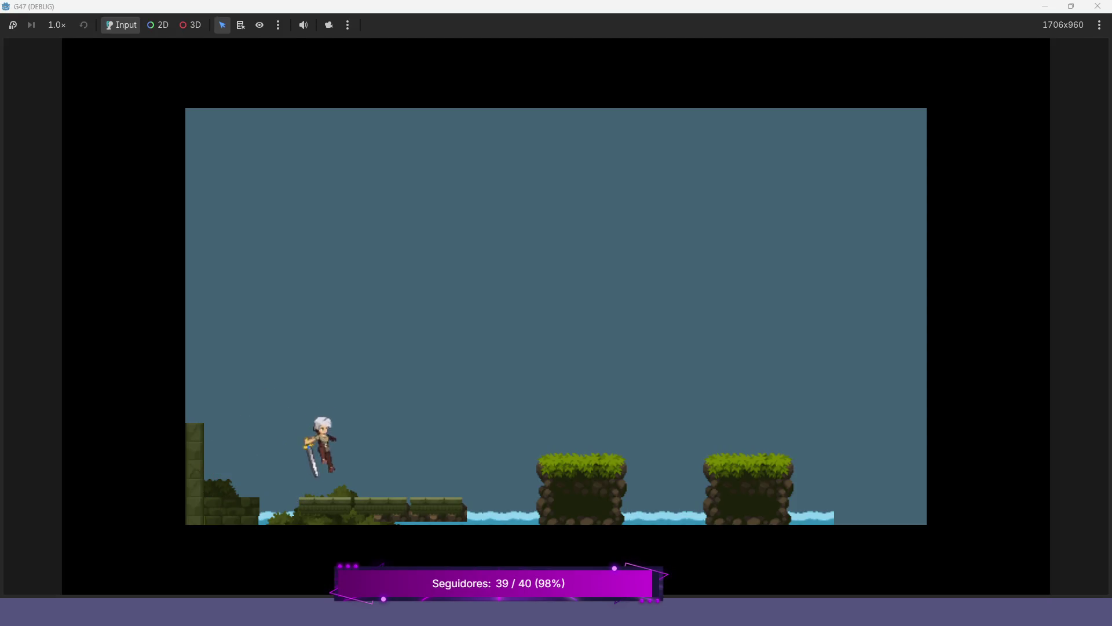
pyautogui.press('Right')
pyautogui.press('Left')
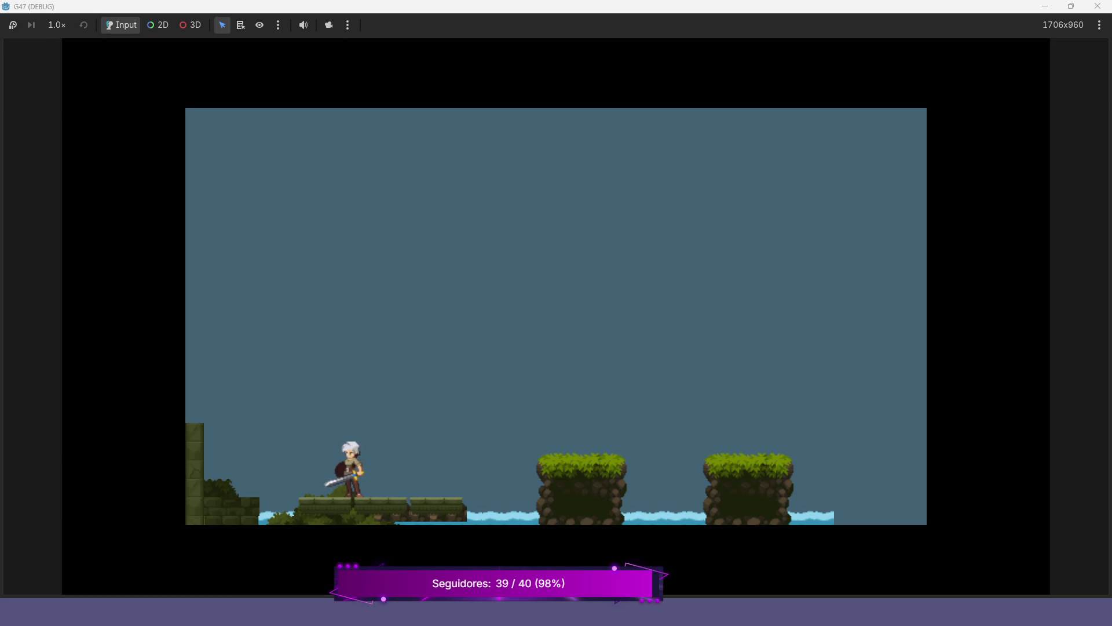
pyautogui.press('Right')
pyautogui.press('Left')
pyautogui.press('Right')
pyautogui.press('Left')
pyautogui.press('space')
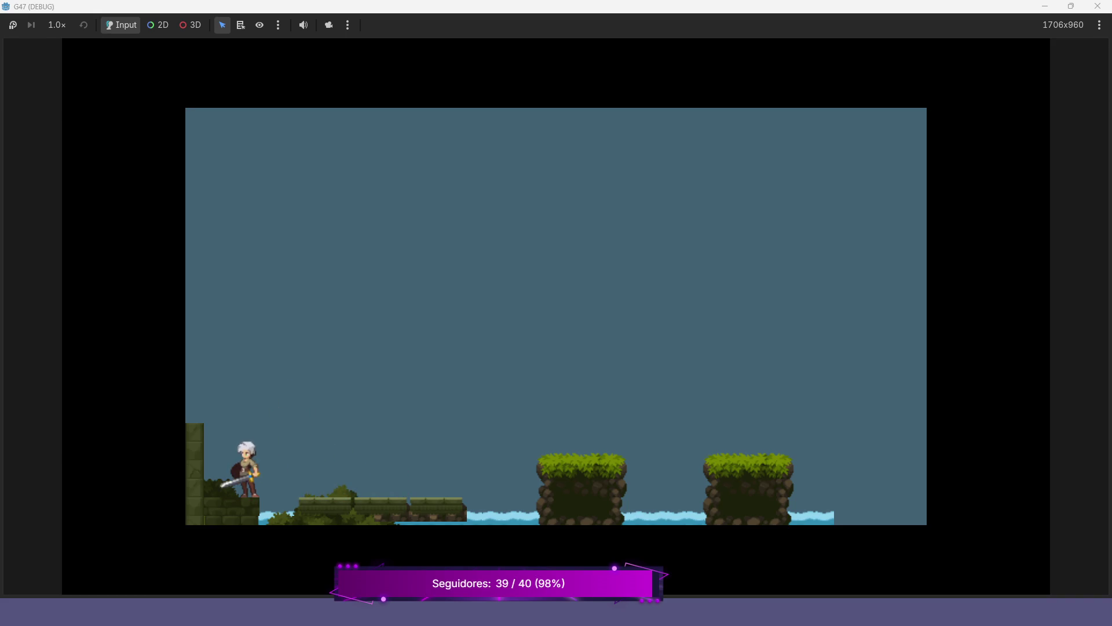
pyautogui.press('Right')
pyautogui.press('space')
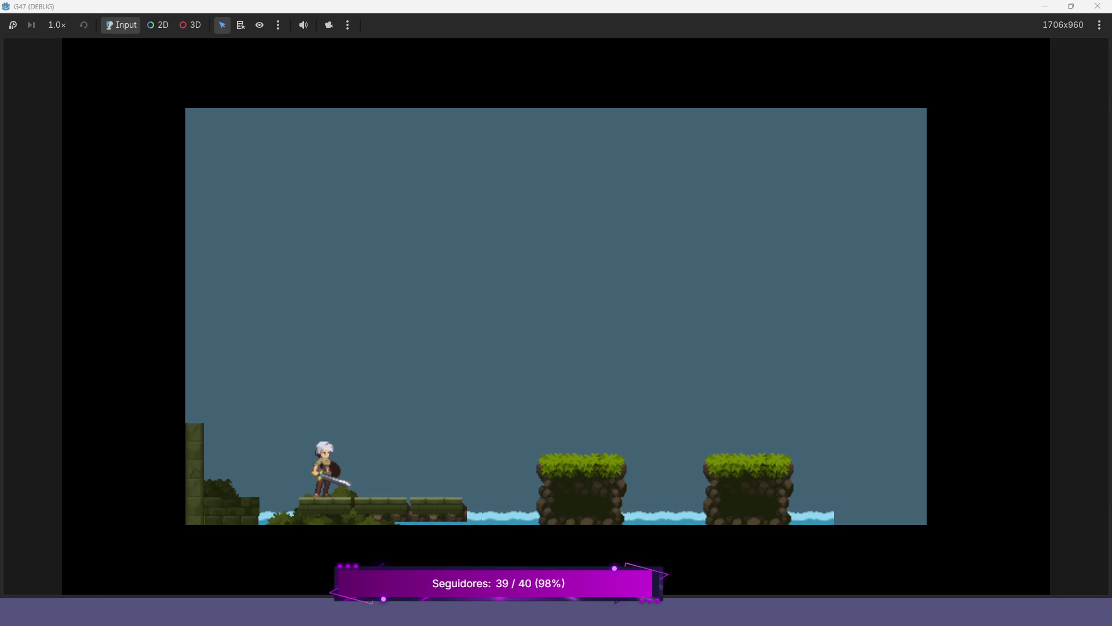
pyautogui.press('Right')
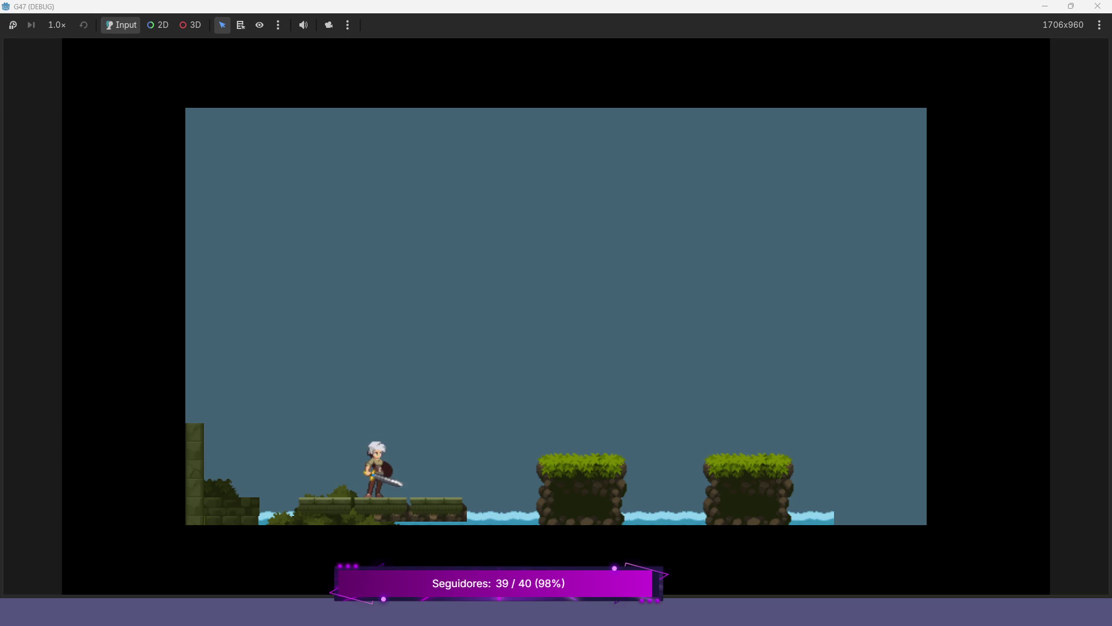
pyautogui.press('F8')
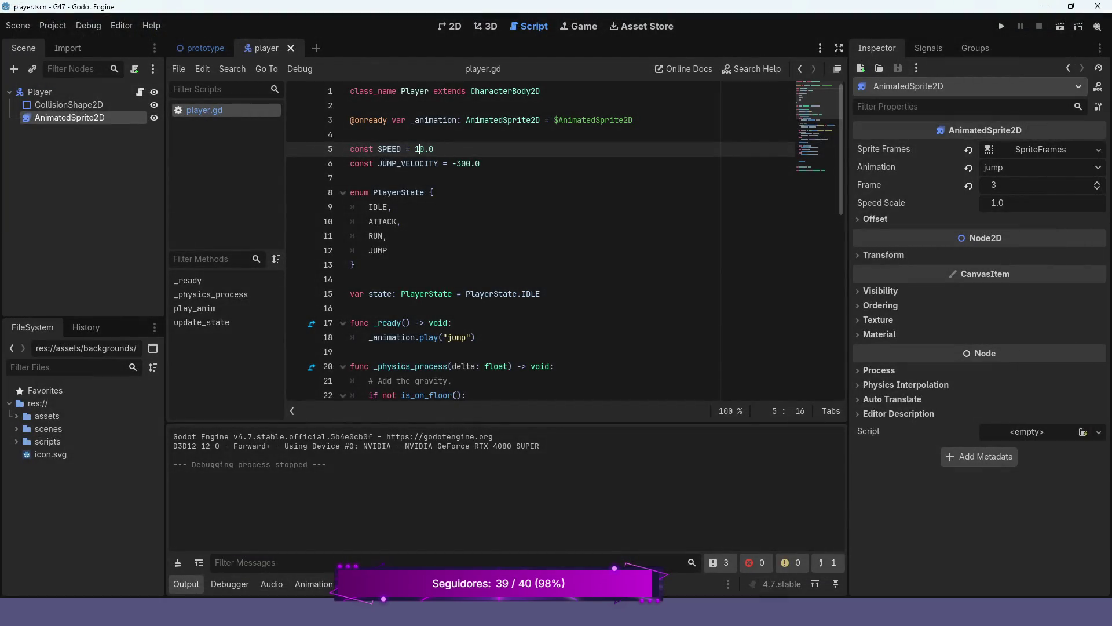
# Set SPEED to 160.0 and playtest, then trim a digit from SPEED and relaunch.
pyautogui.write('6')
pyautogui.press('F5')
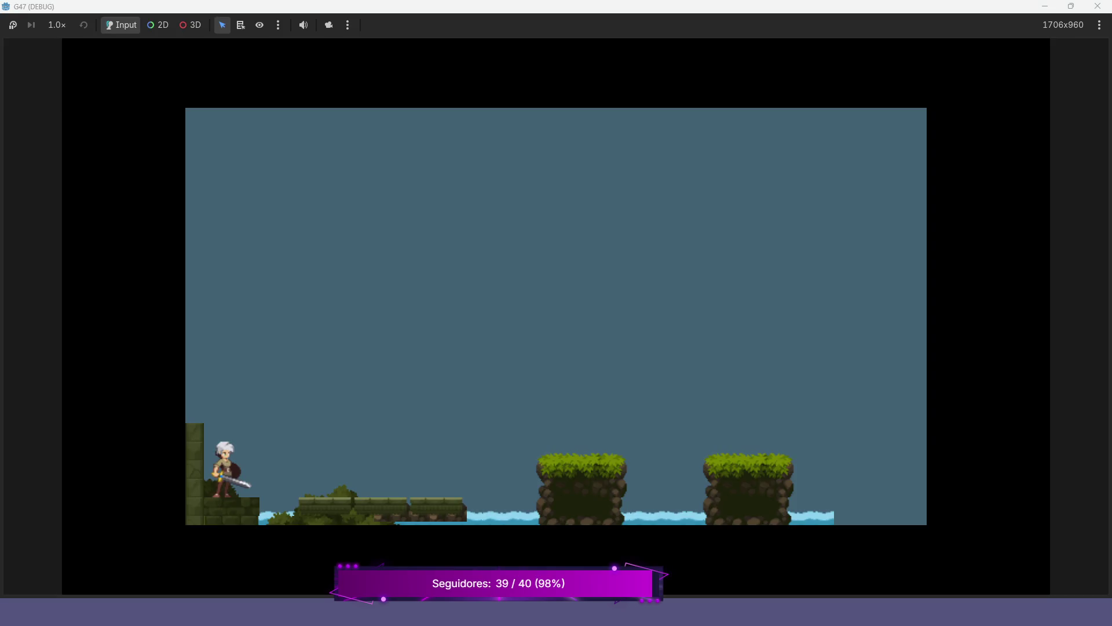
pyautogui.press('Right')
pyautogui.press('space')
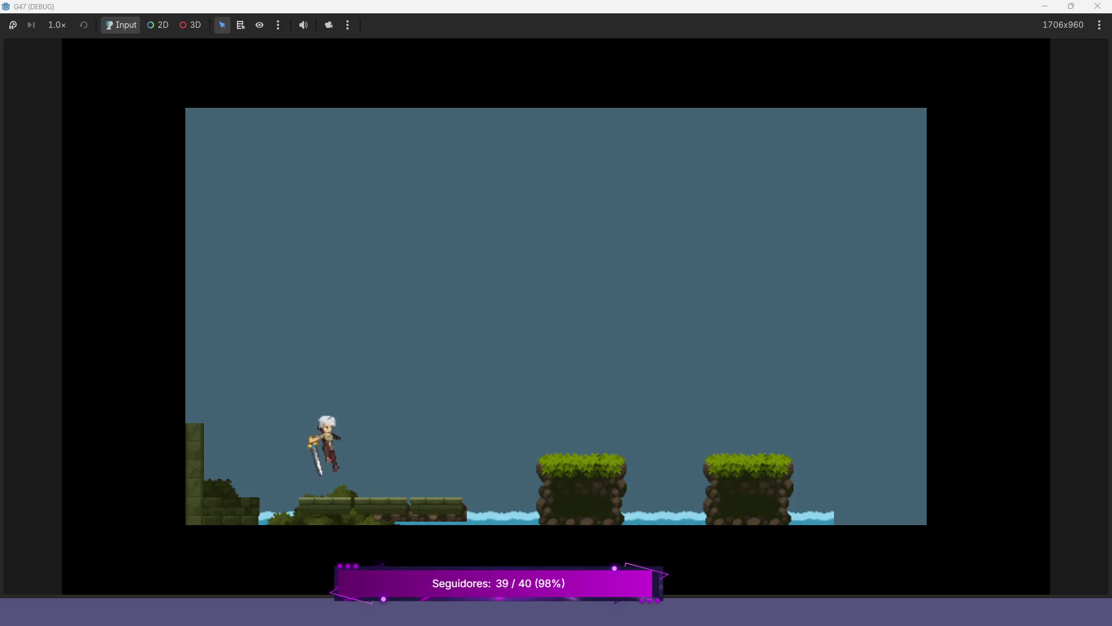
pyautogui.press('Left')
pyautogui.press('Right')
pyautogui.press('Left')
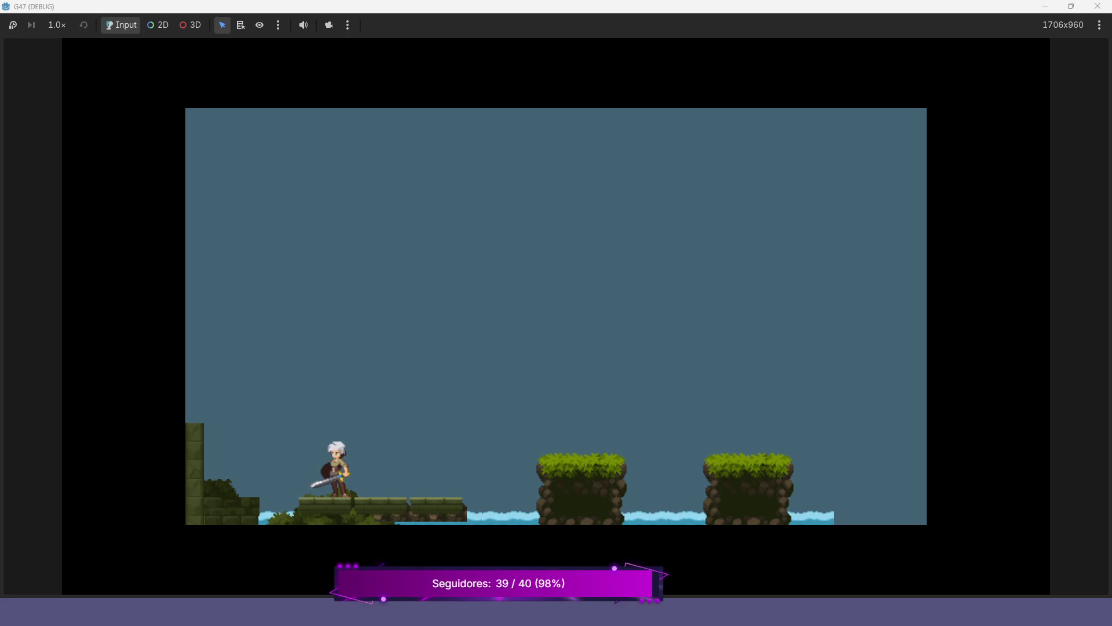
pyautogui.press('F8')
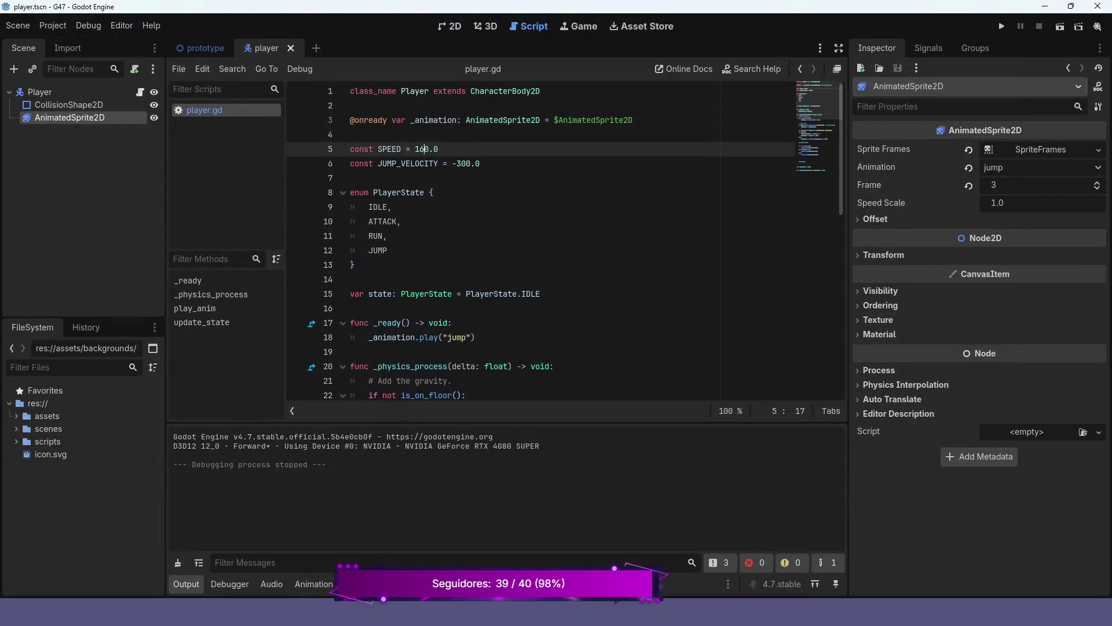
pyautogui.press('BackSpace')
pyautogui.press('F5')
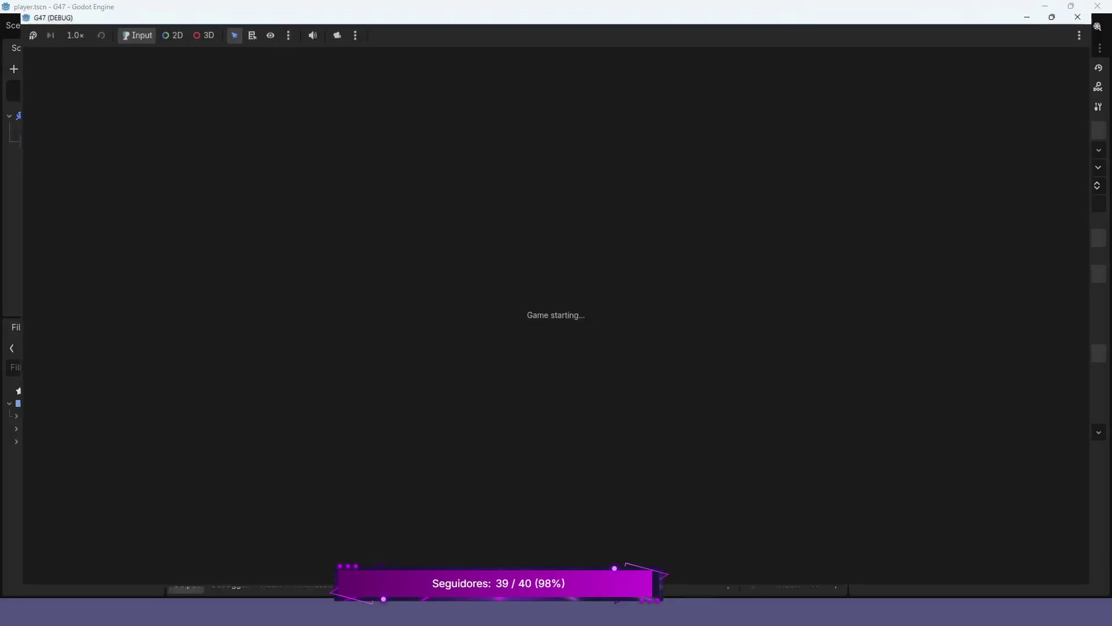
# Jump onto the stone platform and run the character back and forth across it.
pyautogui.press('Right')
pyautogui.press('space')
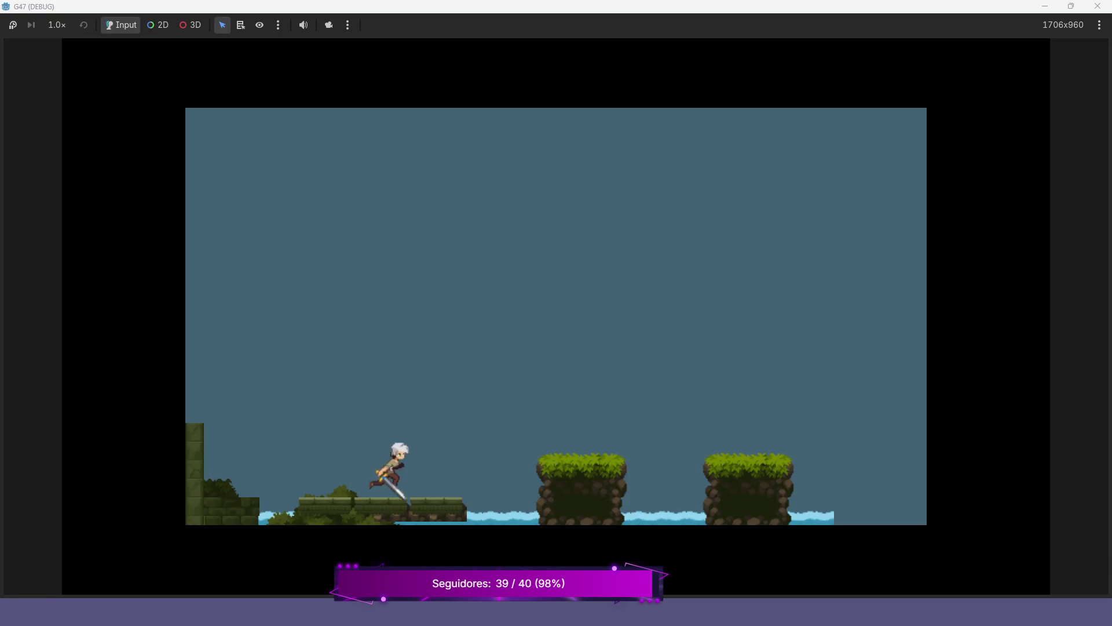
pyautogui.press('Left')
pyautogui.press('Right')
pyautogui.press('Left')
pyautogui.press('Right')
pyautogui.press('Left')
pyautogui.press('space')
pyautogui.press('Right')
pyautogui.press('Left')
pyautogui.press('Right')
# Jump across the first and second grassy pillars, then close the game and return to the 2D view.
pyautogui.press('space')
pyautogui.press('Left')
pyautogui.press('Right')
pyautogui.press('space')
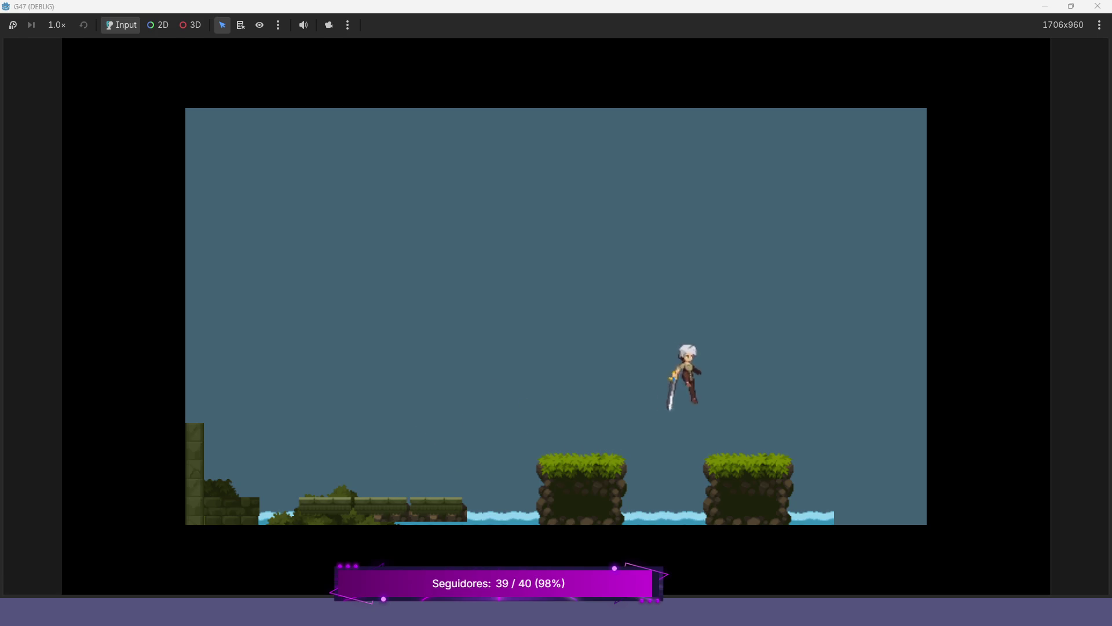
pyautogui.press('Left')
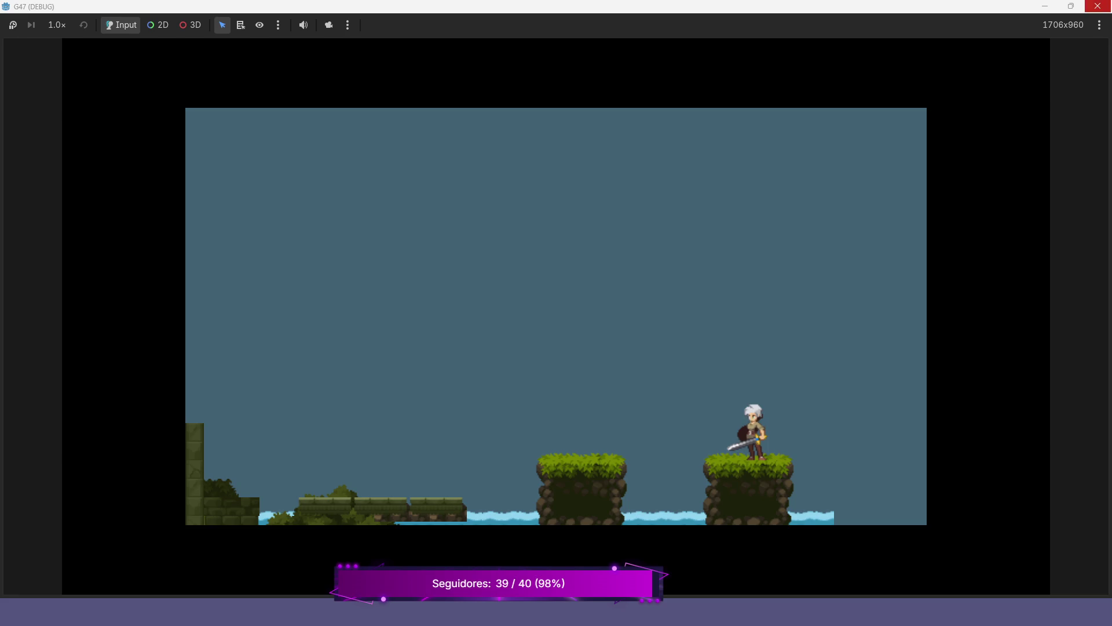
pyautogui.click(1098, 5)
pyautogui.hotkey('ctrl', 'F1')
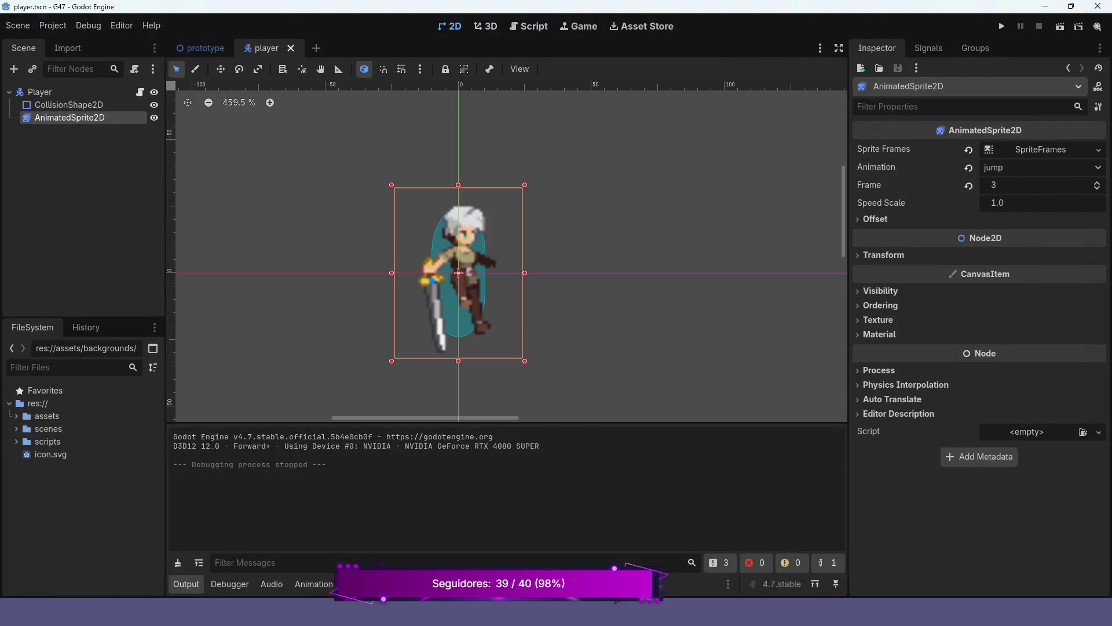
# In the prototype scene, erase the four rightmost tiles of the Water layer.
pyautogui.click(203, 48)
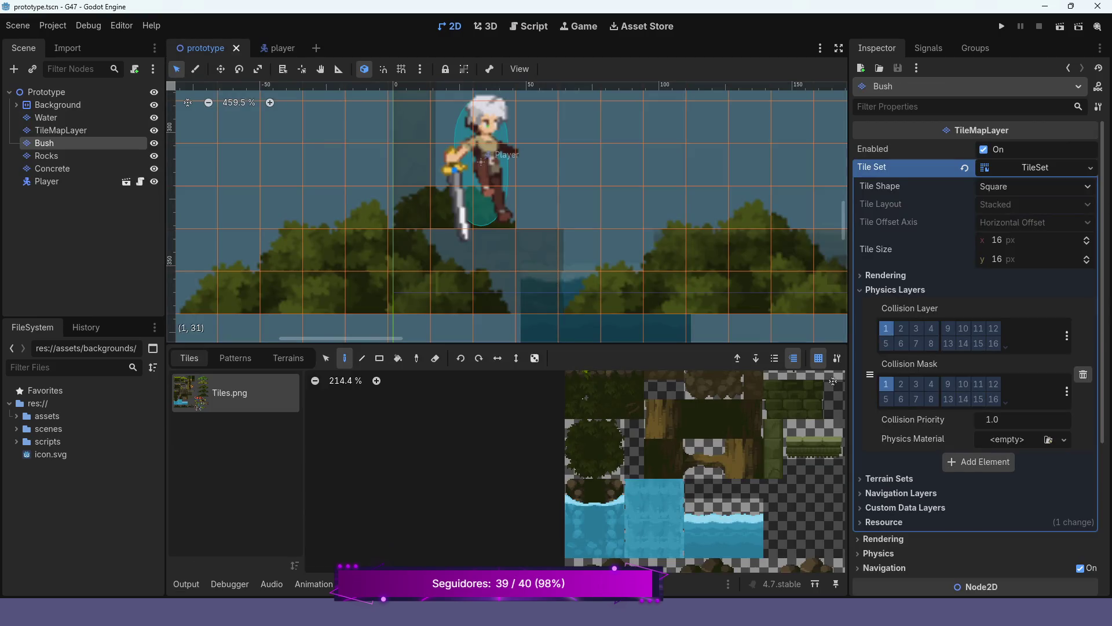
pyautogui.scroll(-5, 509, 214)
pyautogui.hscroll(10, 507, 212)
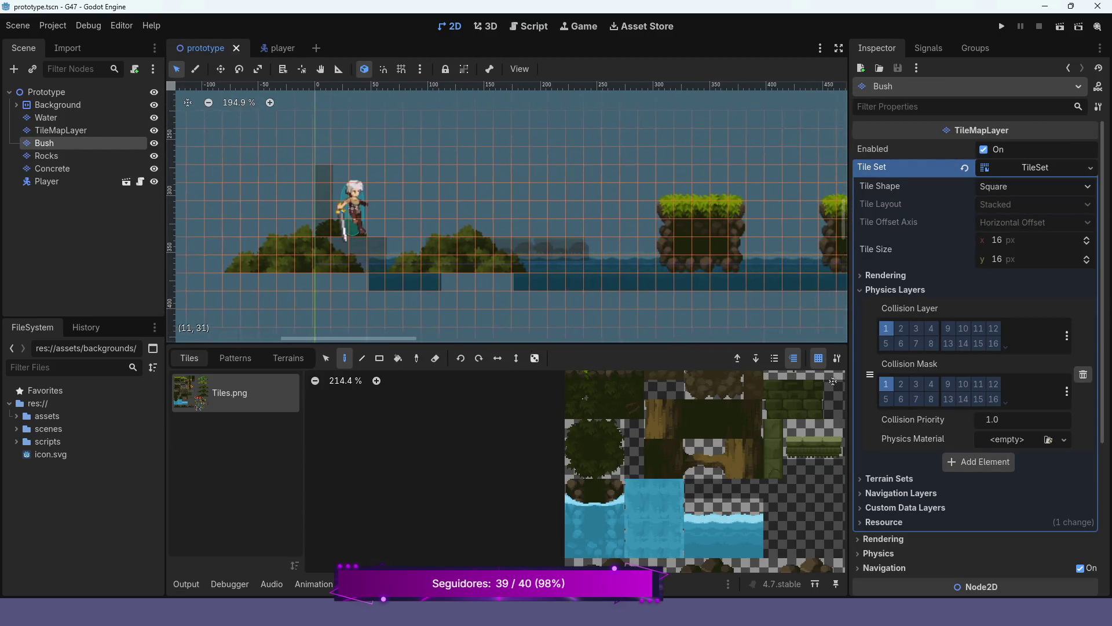
pyautogui.hscroll(1, 507, 211)
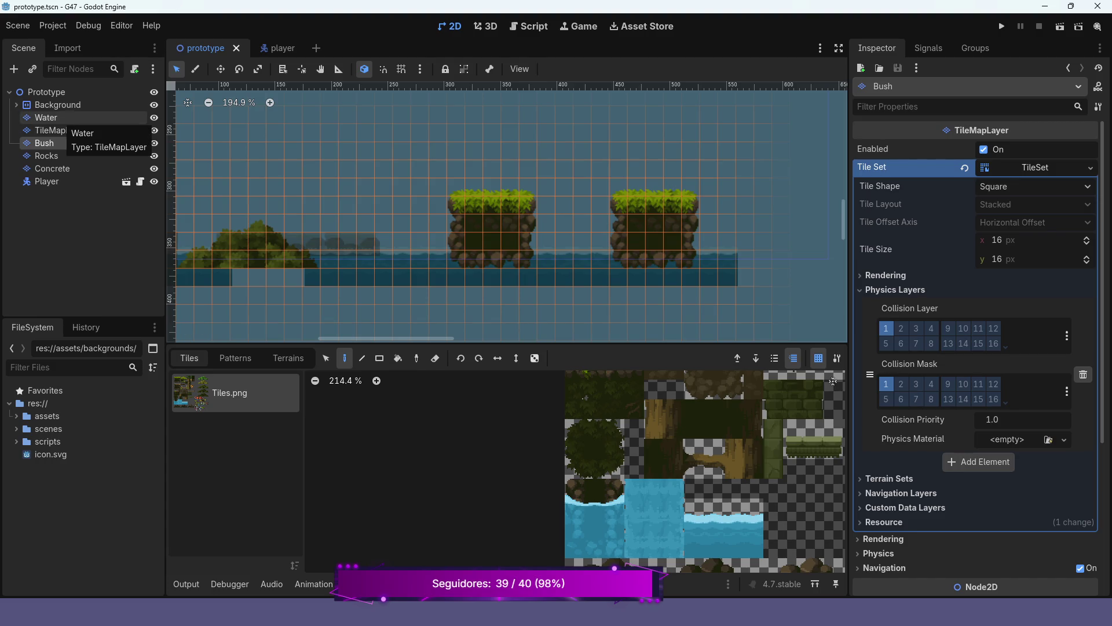
pyautogui.click(47, 118)
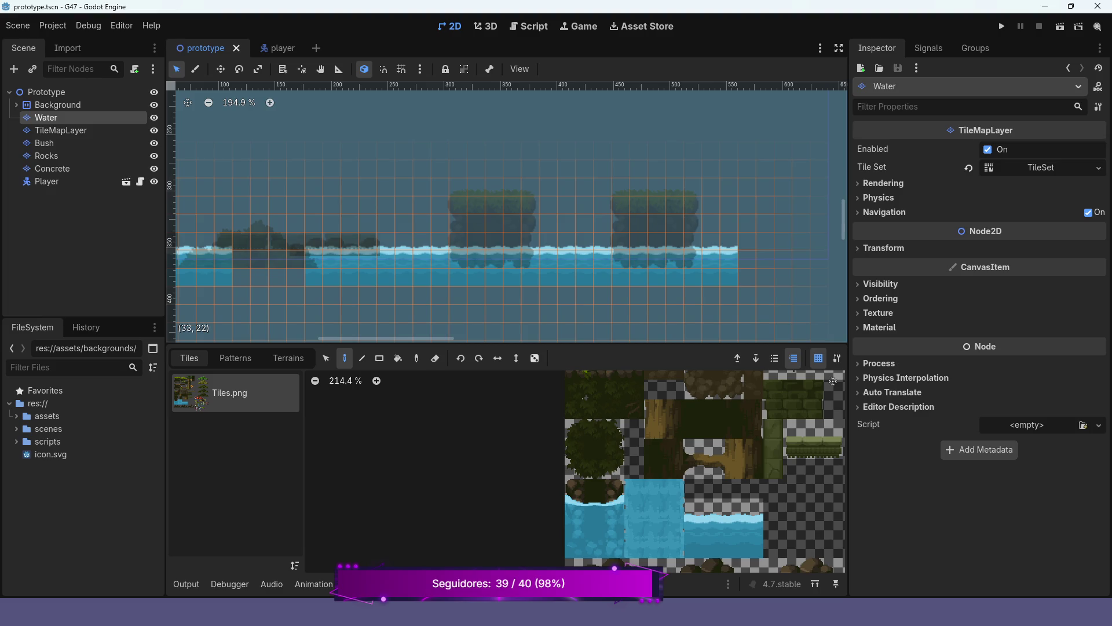
pyautogui.rightClick(728, 259)
pyautogui.rightClick(729, 276)
pyautogui.rightClick(711, 276)
pyautogui.rightClick(711, 259)
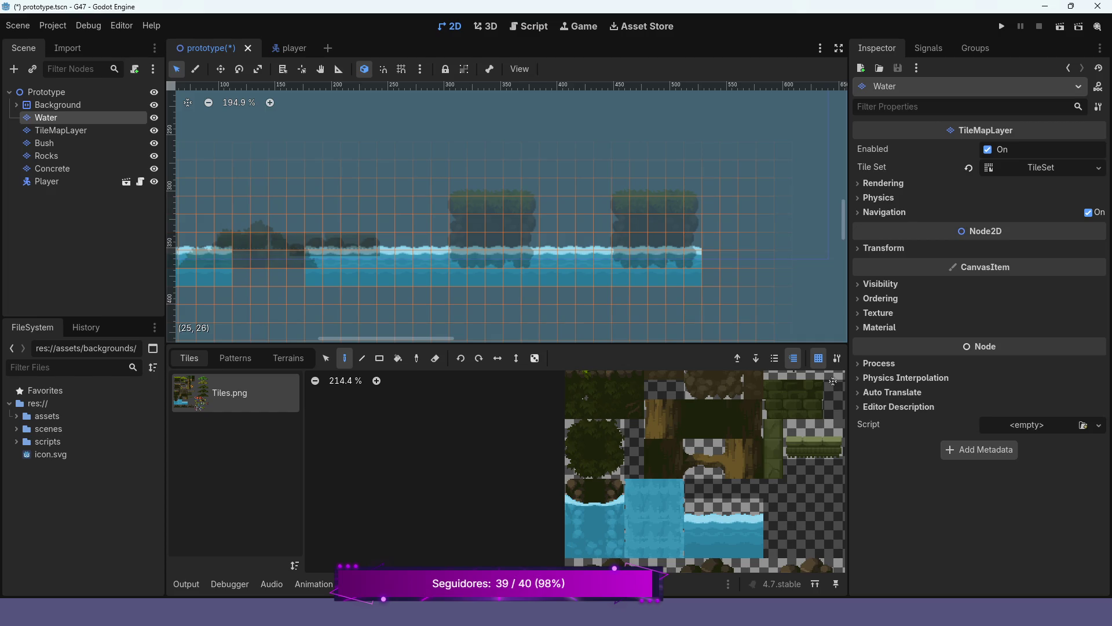
pyautogui.scroll(-2, 701, 417)
# On the Rocks layer, pick the wooden bridge pattern from the atlas and place it right of the grassy pillars.
pyautogui.click(46, 155)
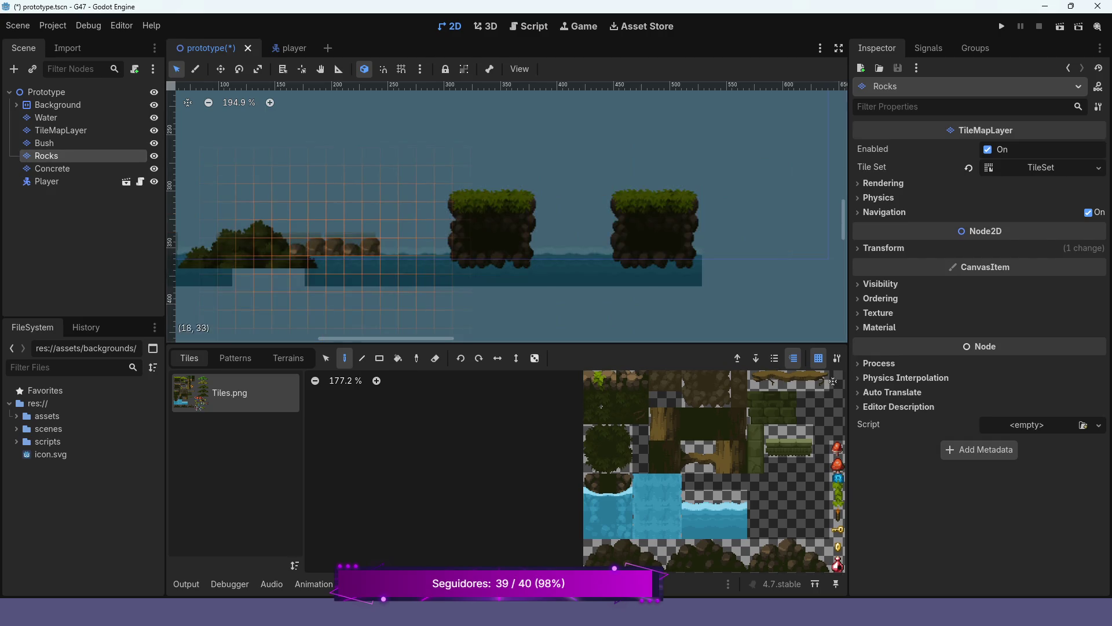
pyautogui.scroll(1, 727, 446)
pyautogui.scroll(-2, 727, 446)
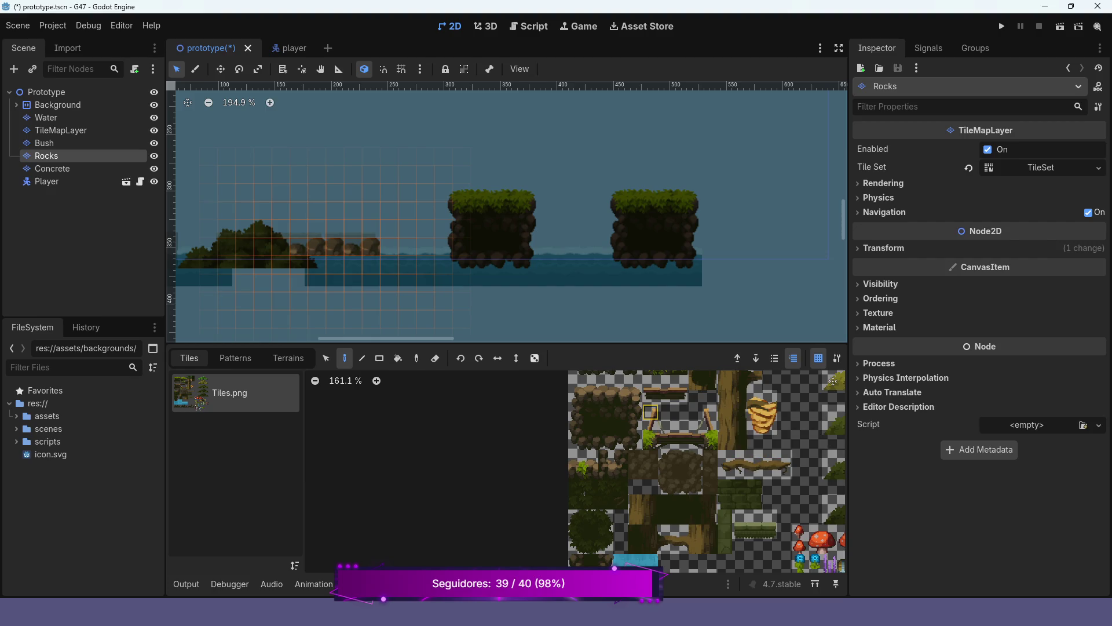
pyautogui.moveTo(650, 412)
pyautogui.mouseDown()
pyautogui.moveTo(650, 441)
pyautogui.moveTo(710, 456)
pyautogui.mouseUp()
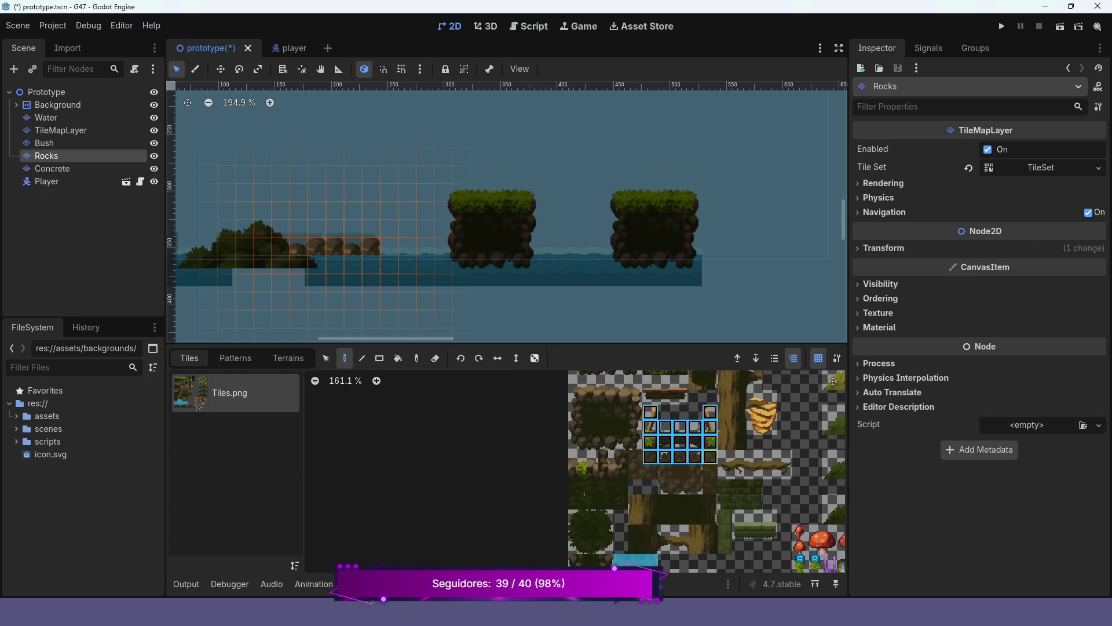
pyautogui.moveTo(650, 411)
pyautogui.mouseDown()
pyautogui.moveTo(711, 427)
pyautogui.moveTo(710, 441)
pyautogui.mouseUp()
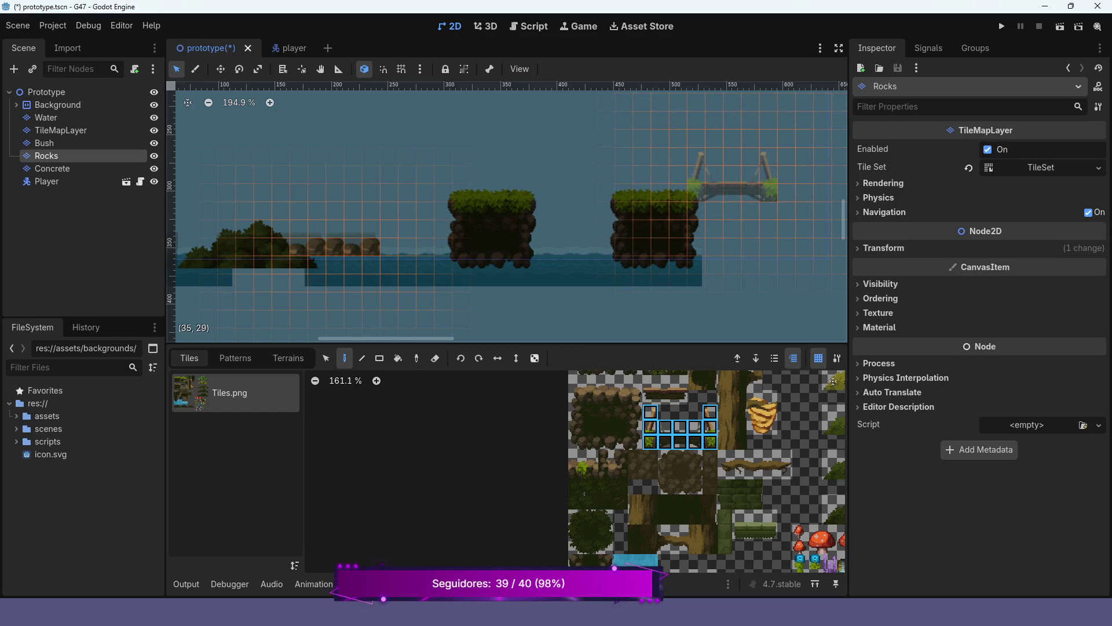
pyautogui.click(732, 177)
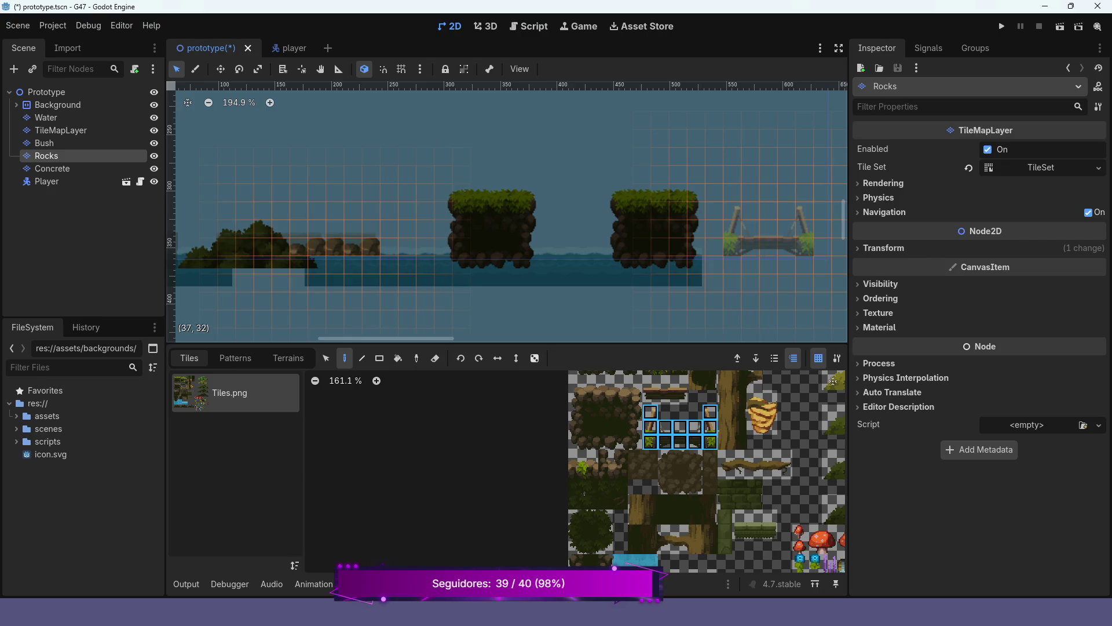
pyautogui.click(768, 232)
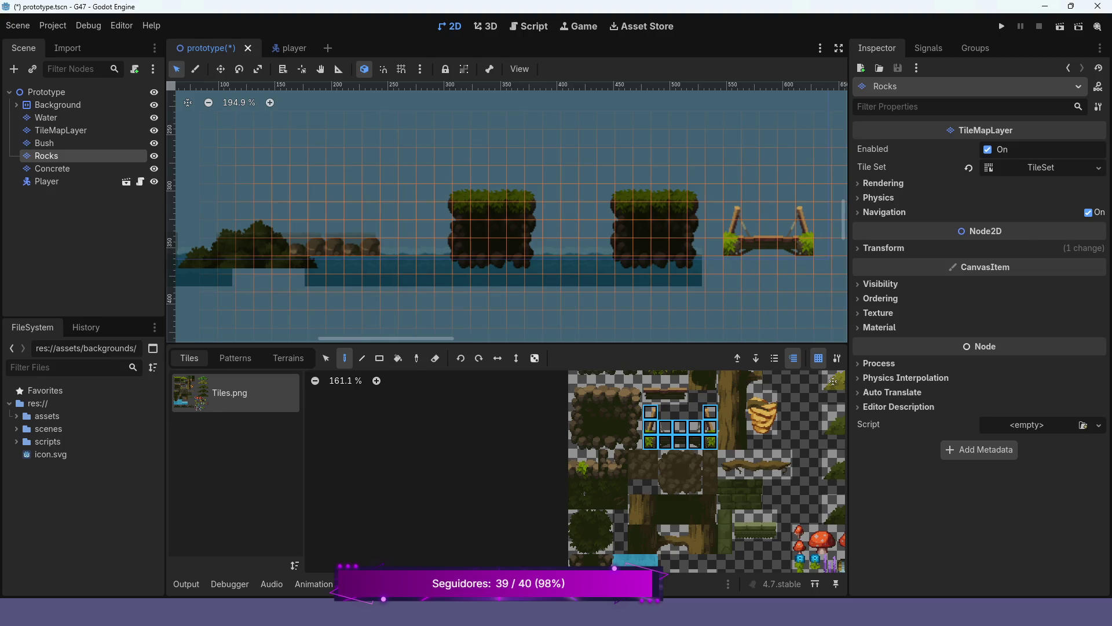
pyautogui.click(417, 583)
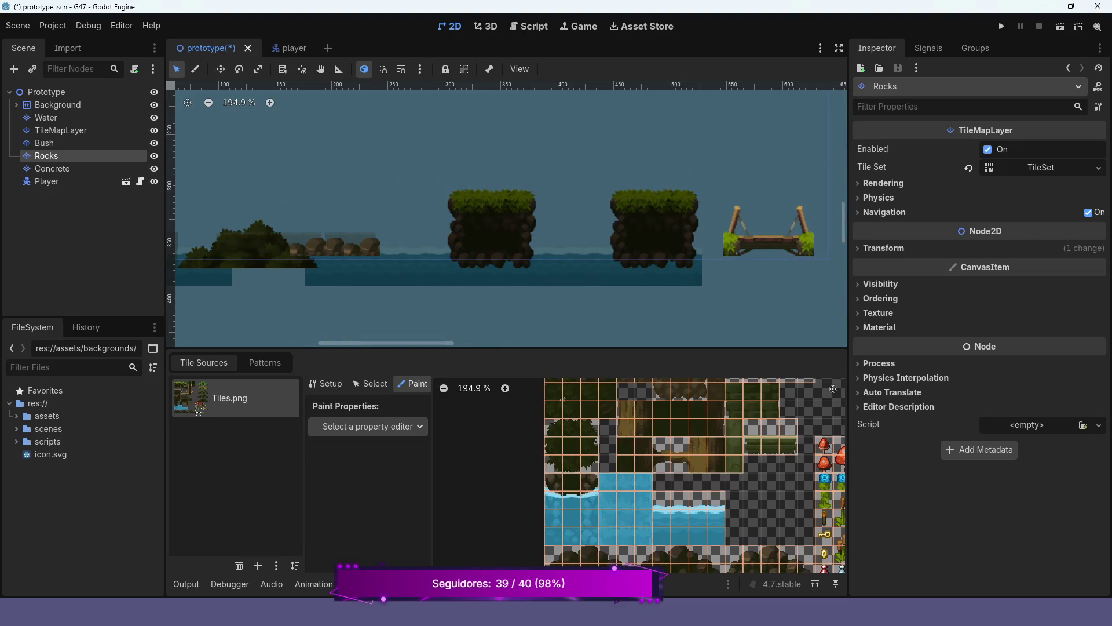
# Add a physics layer to the tile set.
pyautogui.click(413, 427)
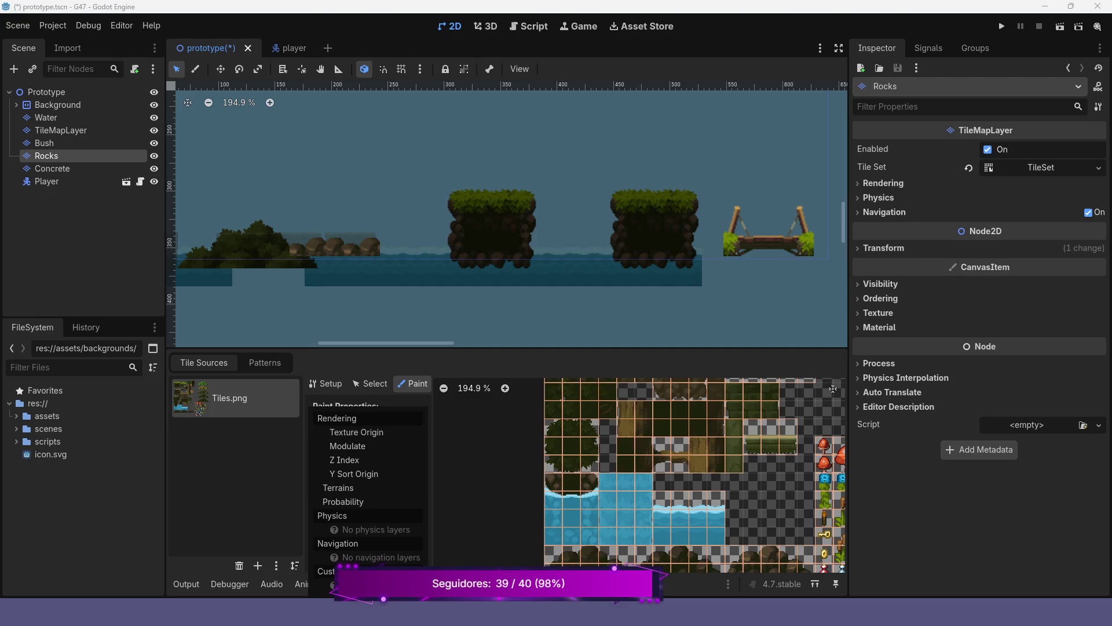
pyautogui.click(1041, 166)
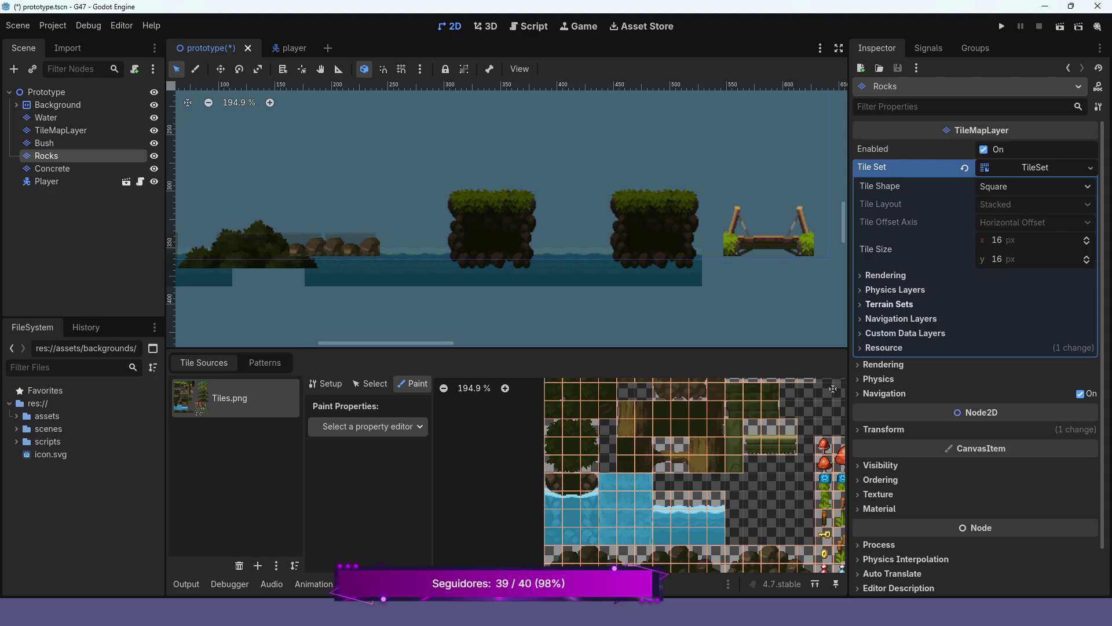
pyautogui.click(895, 290)
pyautogui.click(979, 308)
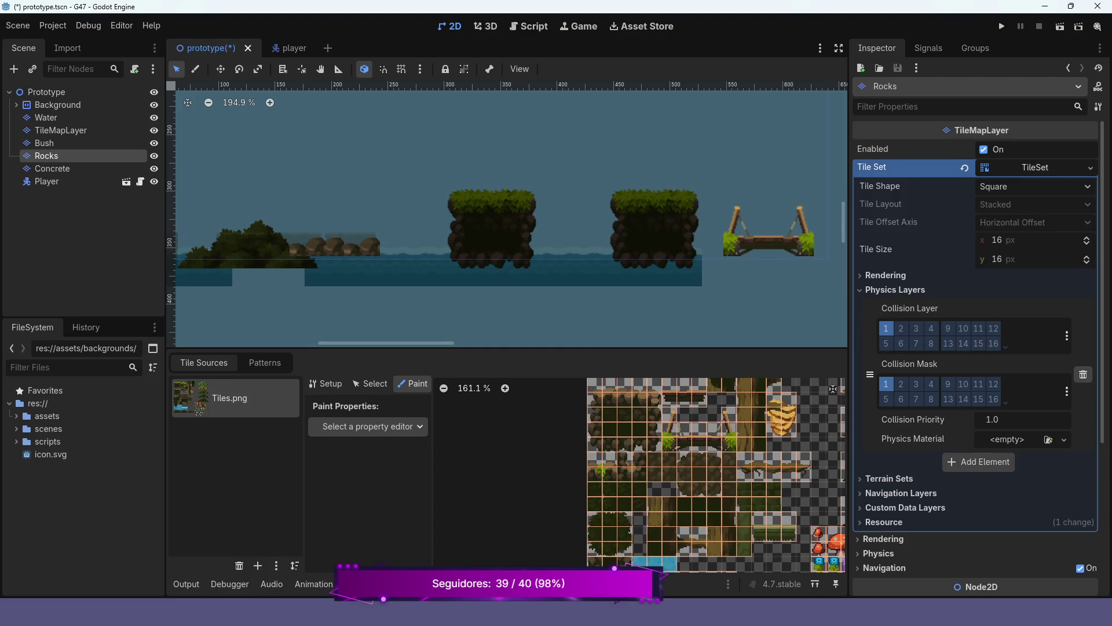
# Paint Physics Layer 0 collision onto atlas tiles (5,9) through (9,9).
pyautogui.click(368, 426)
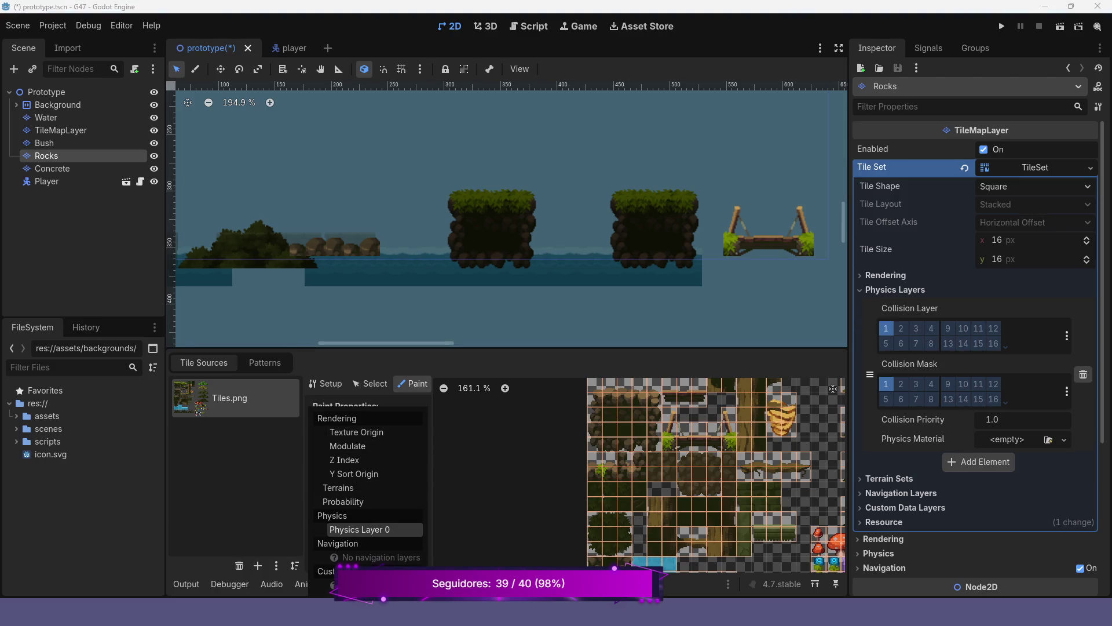
pyautogui.click(359, 529)
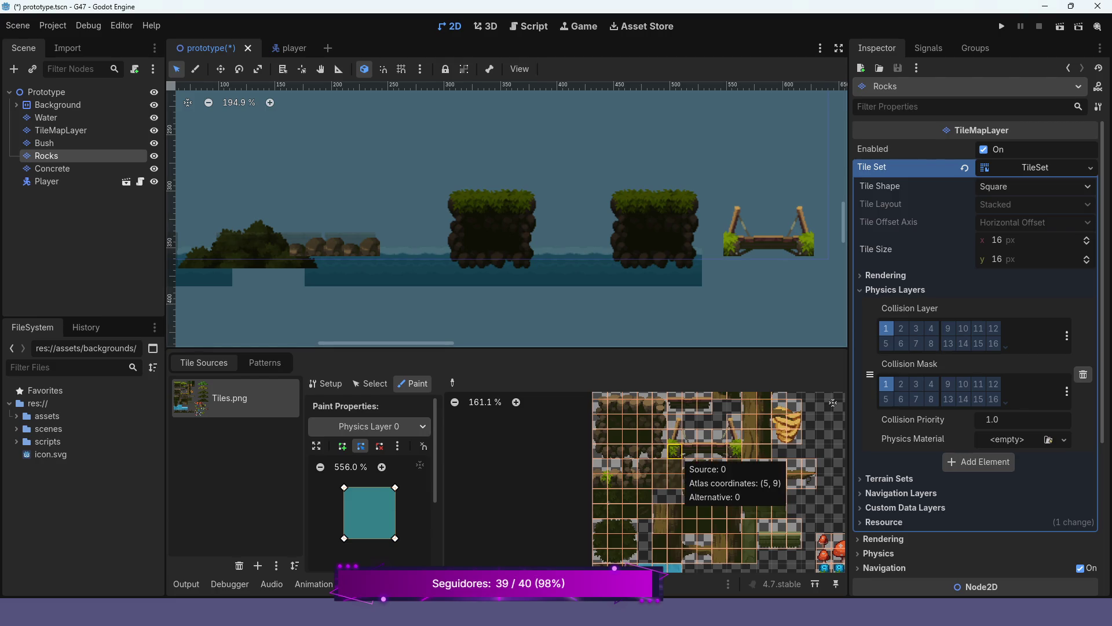
pyautogui.click(675, 450)
pyautogui.click(689, 450)
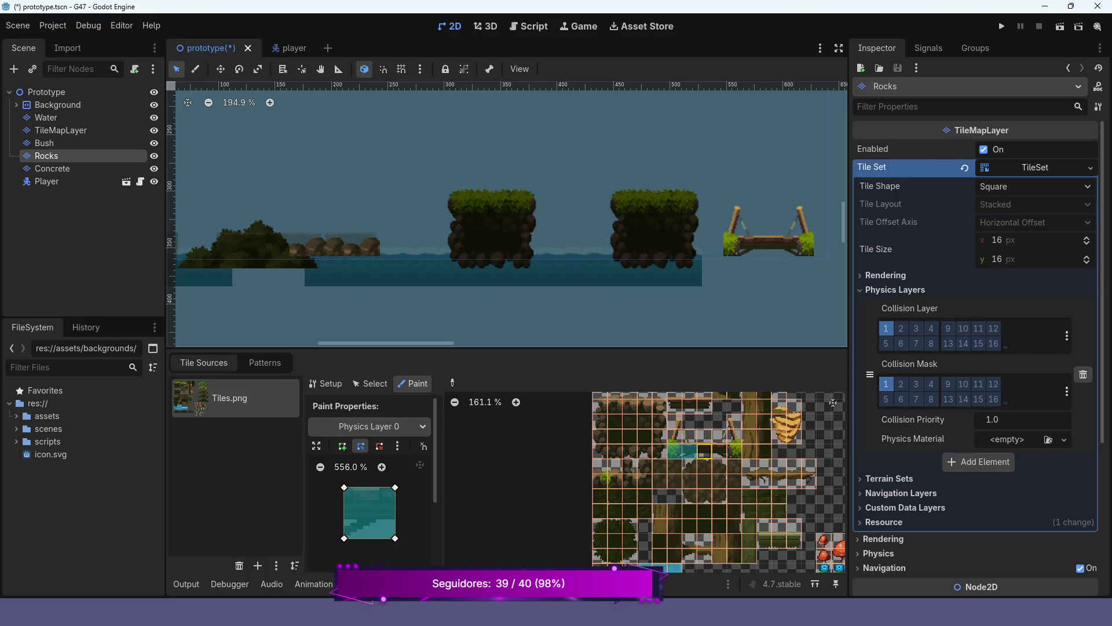
pyautogui.click(703, 450)
pyautogui.click(719, 451)
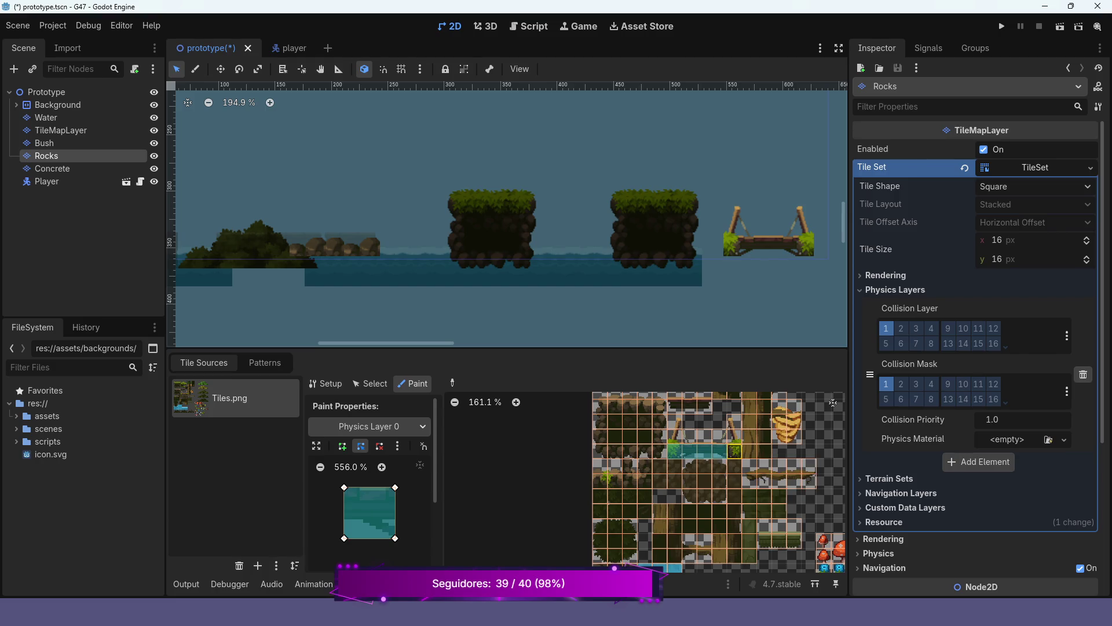
pyautogui.click(734, 450)
pyautogui.scroll(5, 735, 444)
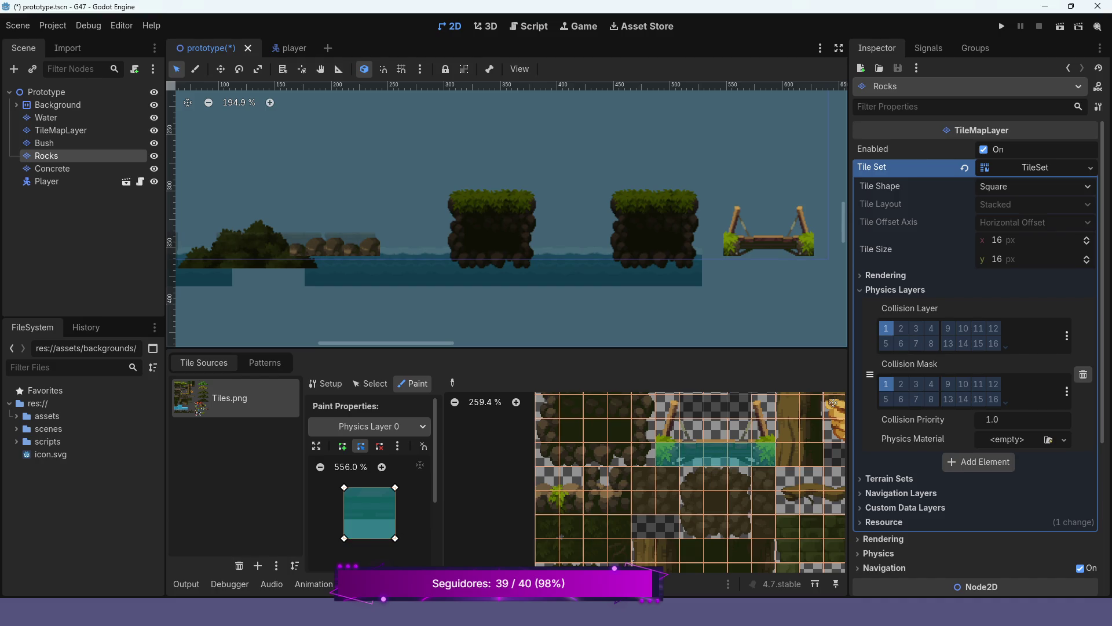
# Reshape the water tile's collision polygon with an extra lower-edge point so its bottom edge slopes.
pyautogui.moveTo(345, 538)
pyautogui.mouseDown()
pyautogui.moveTo(344, 521)
pyautogui.moveTo(395, 521)
pyautogui.mouseUp()
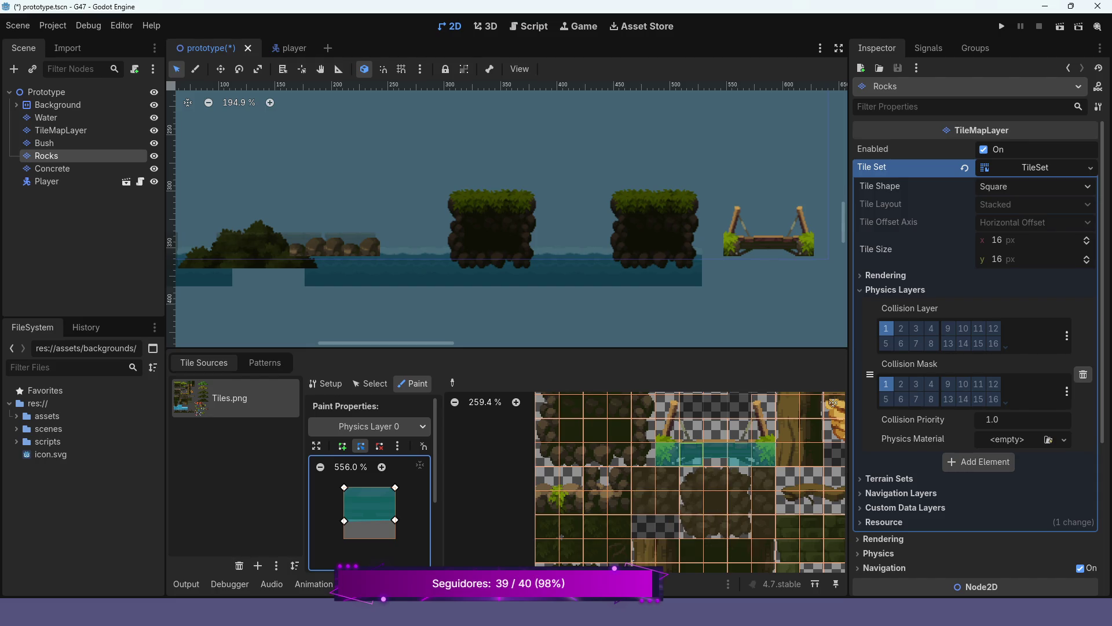
pyautogui.click(681, 461)
pyautogui.moveTo(344, 520); pyautogui.dragTo(344, 538)
pyautogui.click(380, 525)
pyautogui.moveTo(380, 526); pyautogui.dragTo(376, 521)
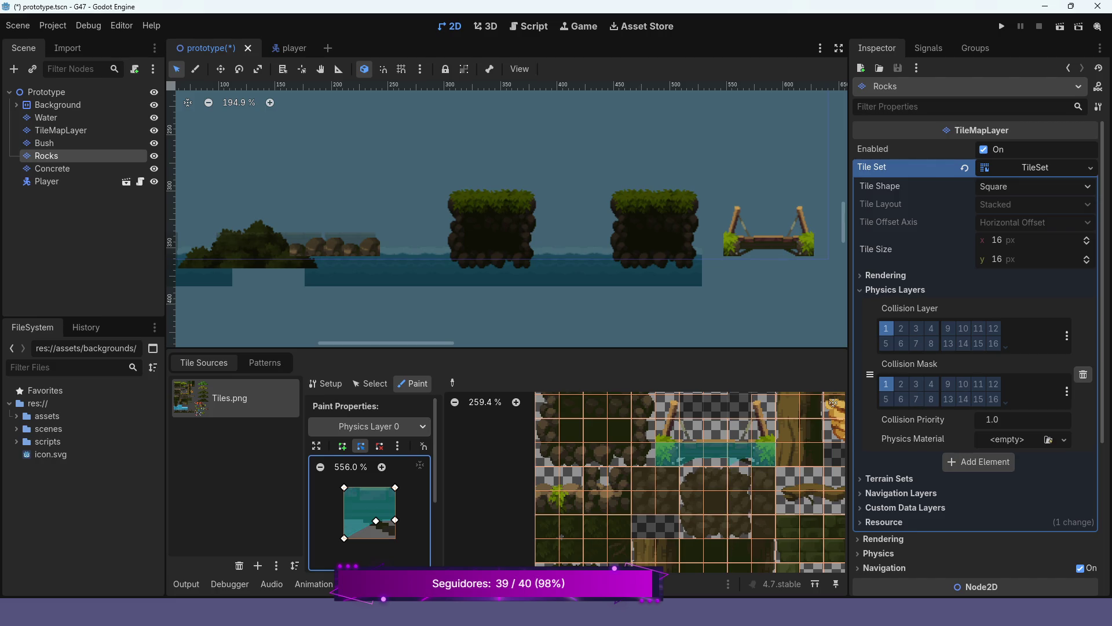
pyautogui.moveTo(344, 538)
pyautogui.mouseDown()
pyautogui.moveTo(344, 518)
pyautogui.moveTo(395, 526)
pyautogui.moveTo(395, 538)
pyautogui.moveTo(376, 523)
pyautogui.mouseUp()
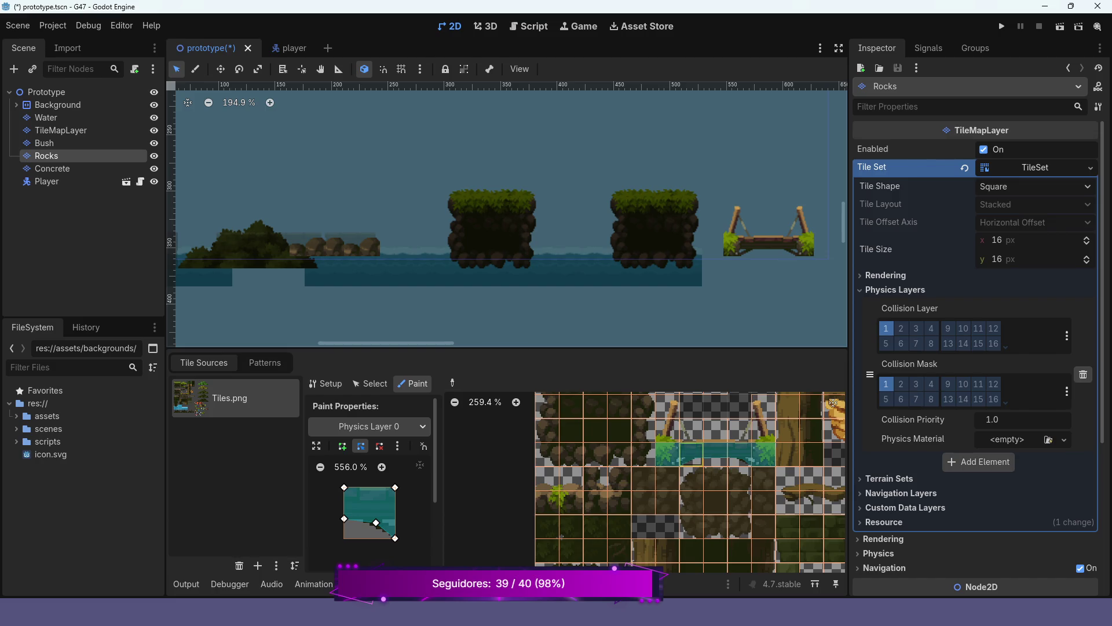
pyautogui.scroll(-2, 833, 401)
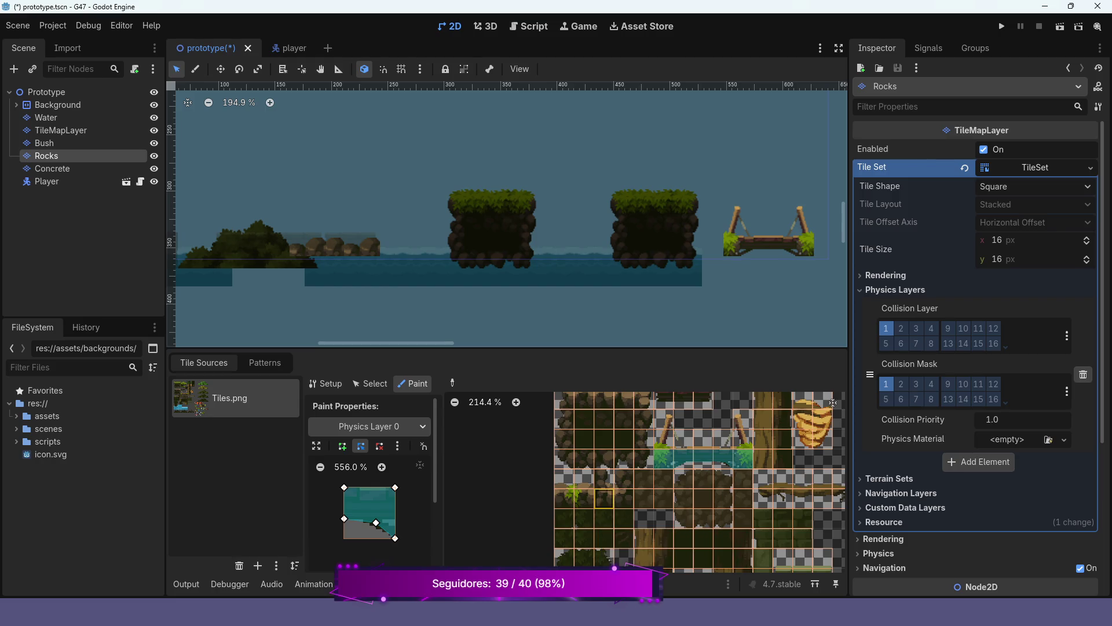
pyautogui.scroll(-4, 726, 452)
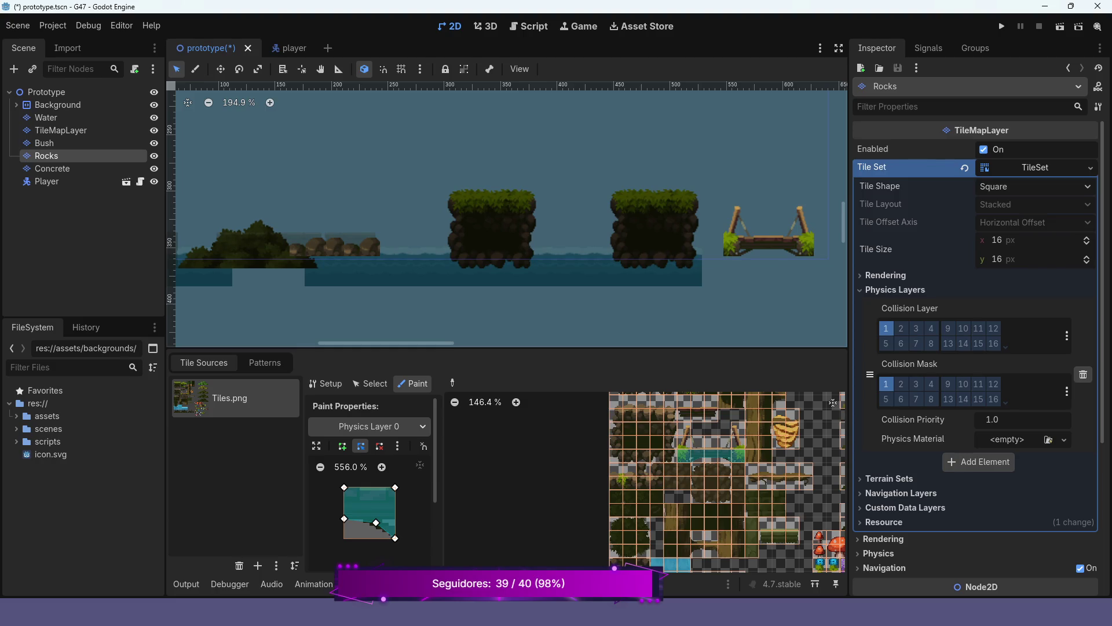
pyautogui.click(370, 384)
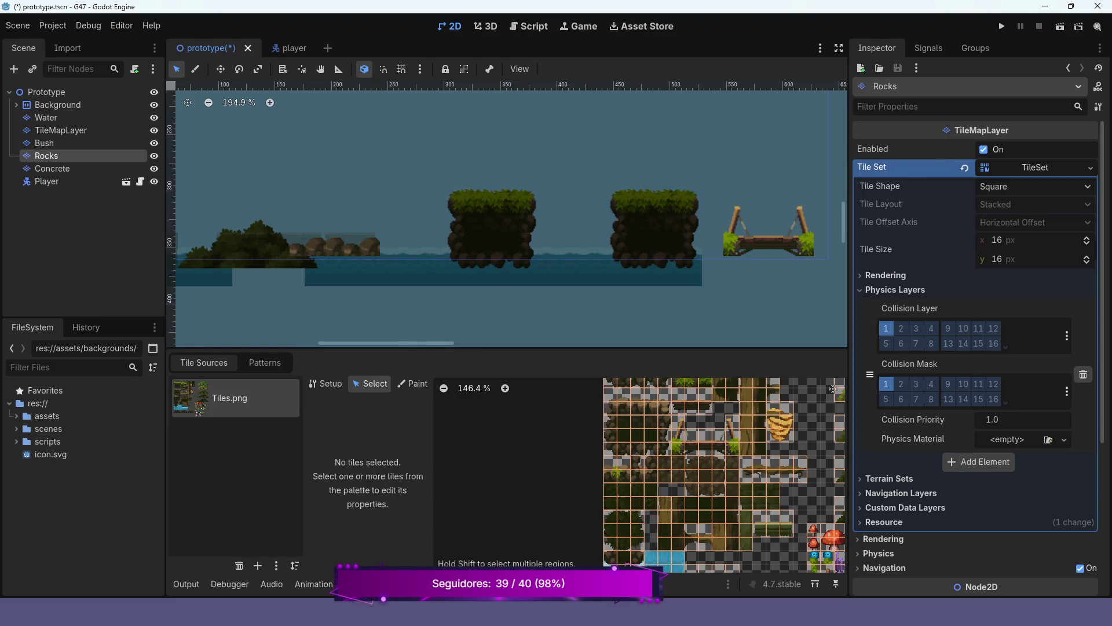
# In the TileMap atlas, select a block of rock tiles to paint.
pyautogui.click(405, 583)
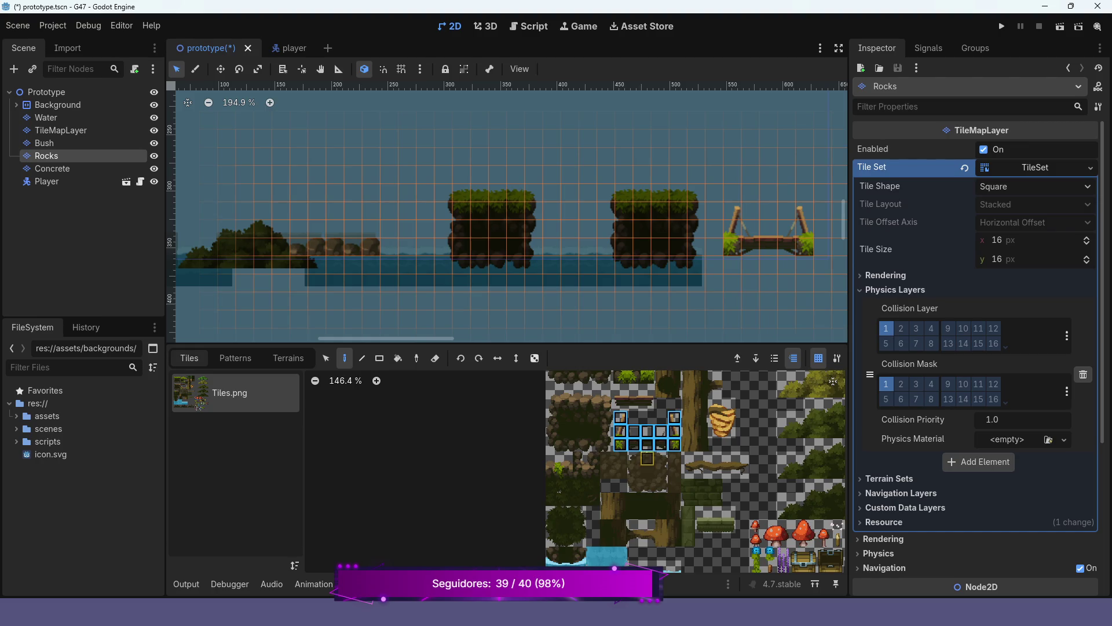
pyautogui.scroll(1, 695, 469)
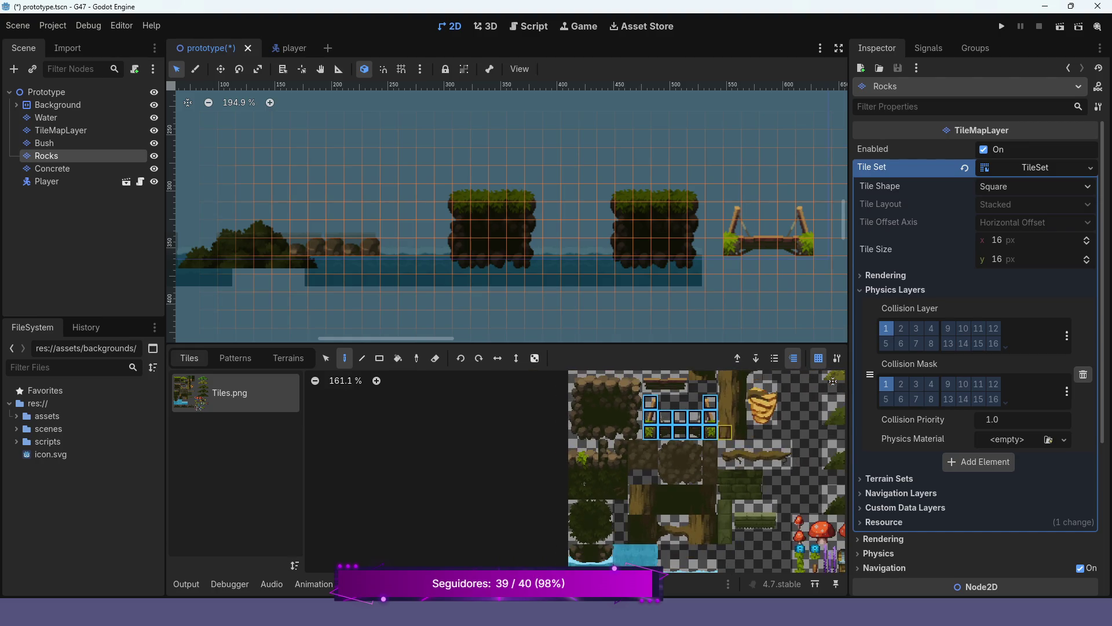
pyautogui.scroll(-4, 712, 432)
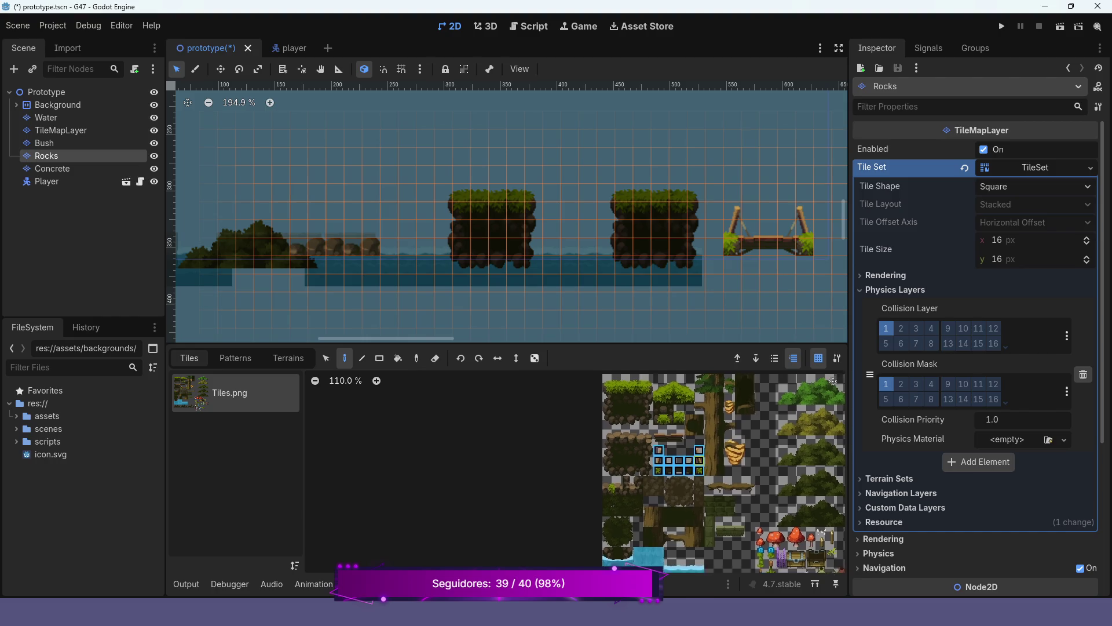
pyautogui.moveTo(832, 458); pyautogui.dragTo(710, 394)
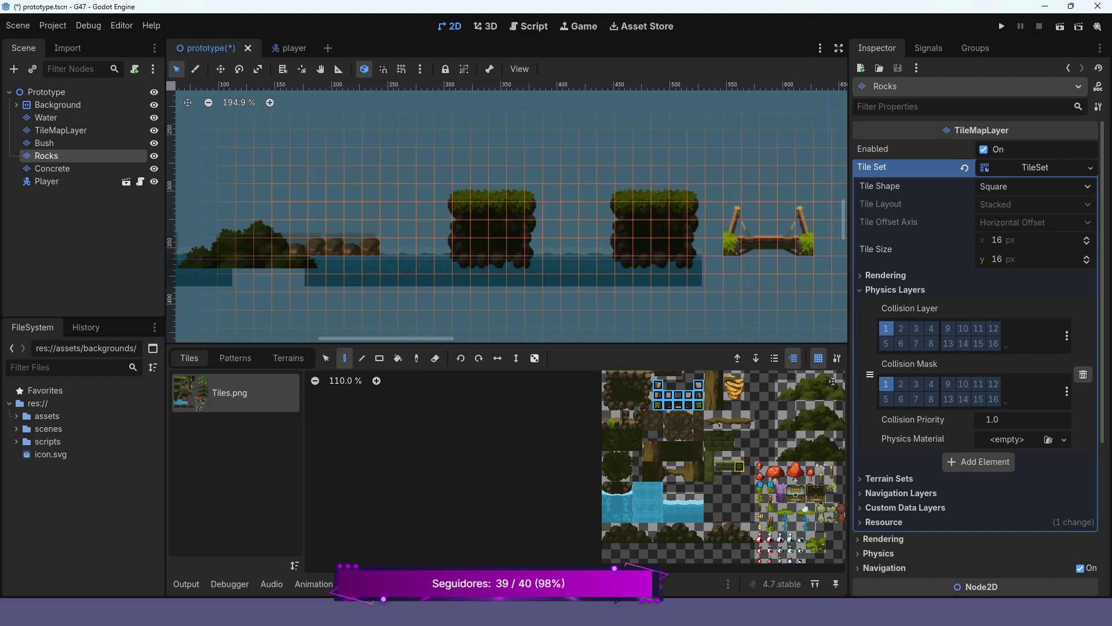
pyautogui.moveTo(806, 508); pyautogui.dragTo(720, 502)
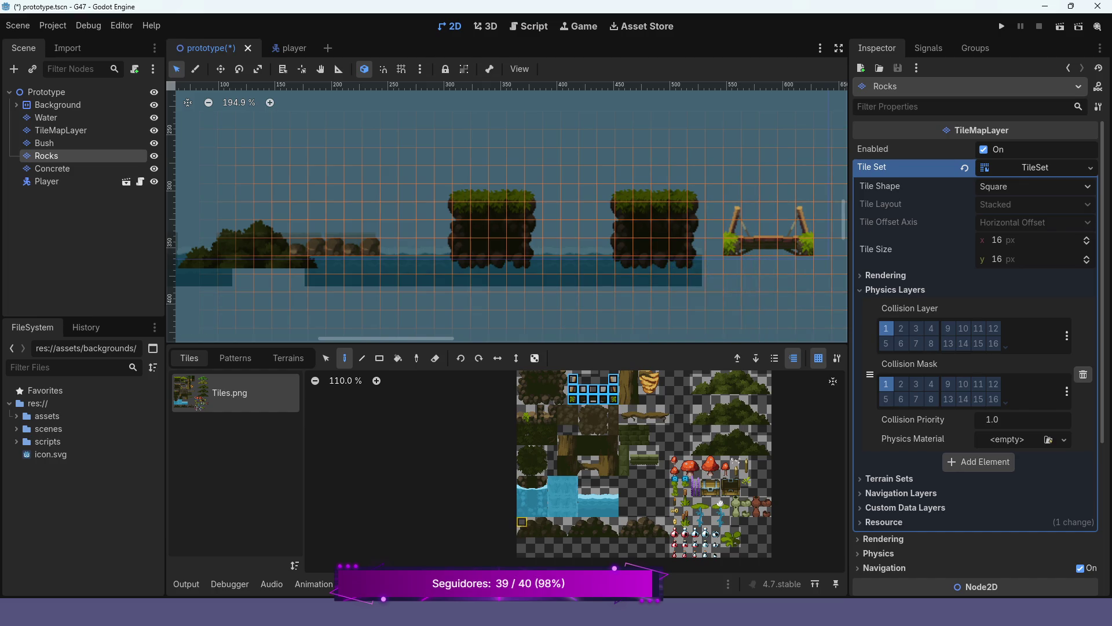
pyautogui.moveTo(720, 502); pyautogui.dragTo(740, 534)
pyautogui.scroll(4, 740, 533)
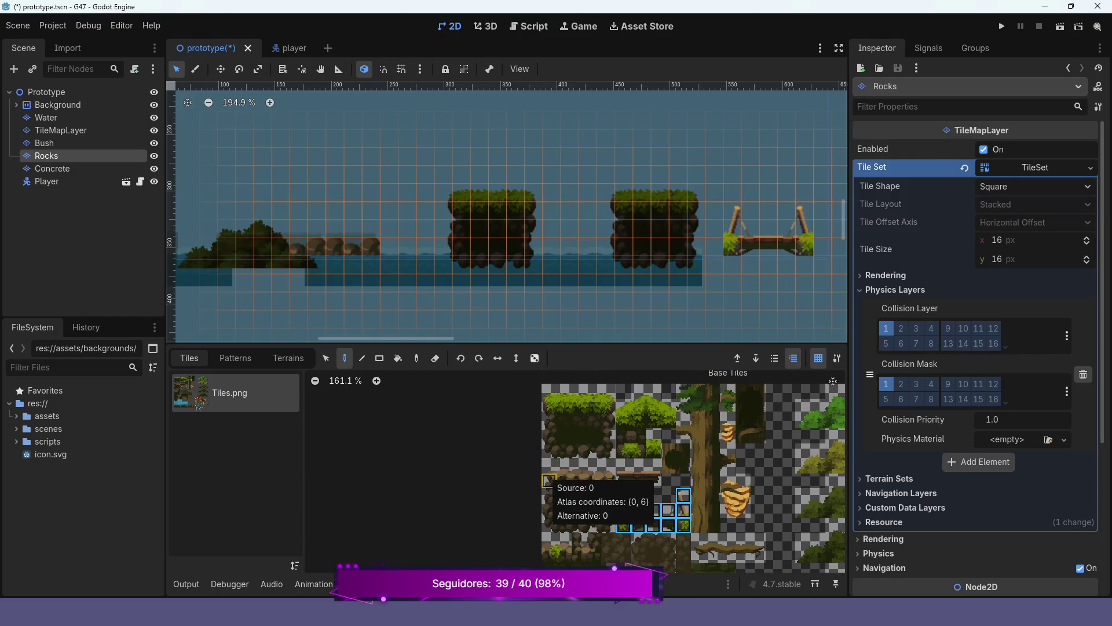
pyautogui.moveTo(550, 480)
pyautogui.mouseDown()
pyautogui.moveTo(609, 481)
pyautogui.moveTo(609, 525)
pyautogui.mouseUp()
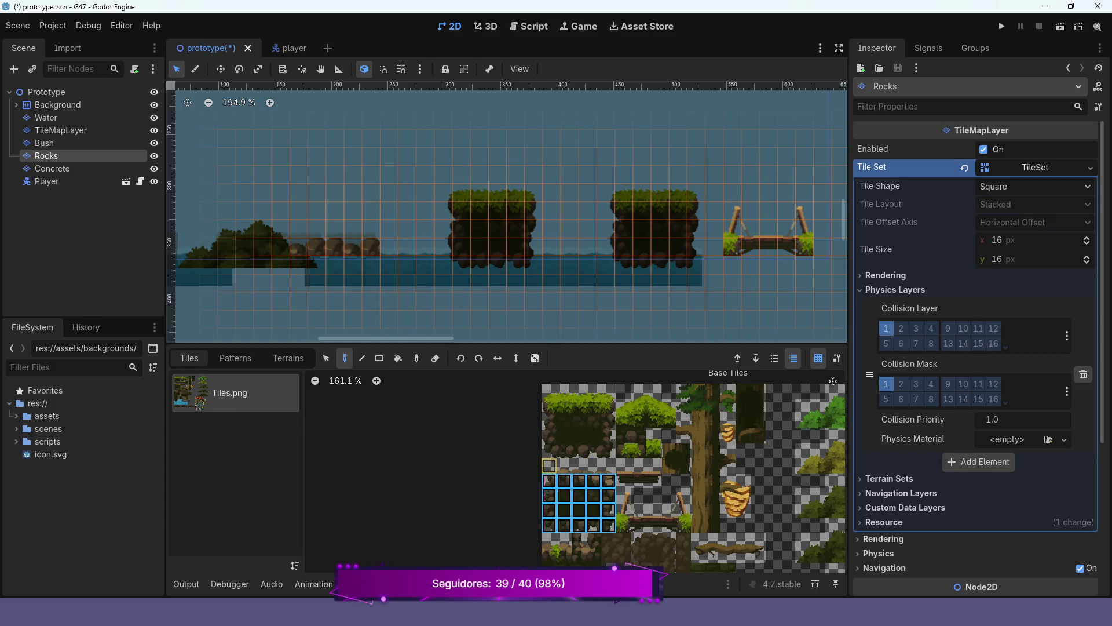
pyautogui.moveTo(549, 465); pyautogui.dragTo(608, 465)
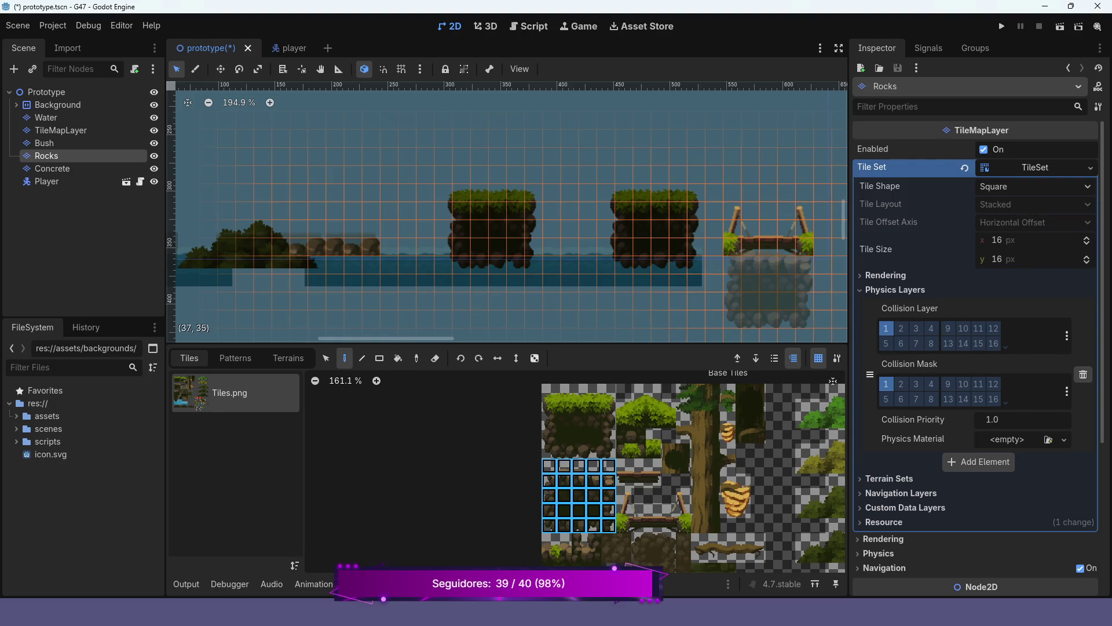
# Stamp the rock block below the wooden bridge, undoing two misplaced attempts.
pyautogui.click(732, 261)
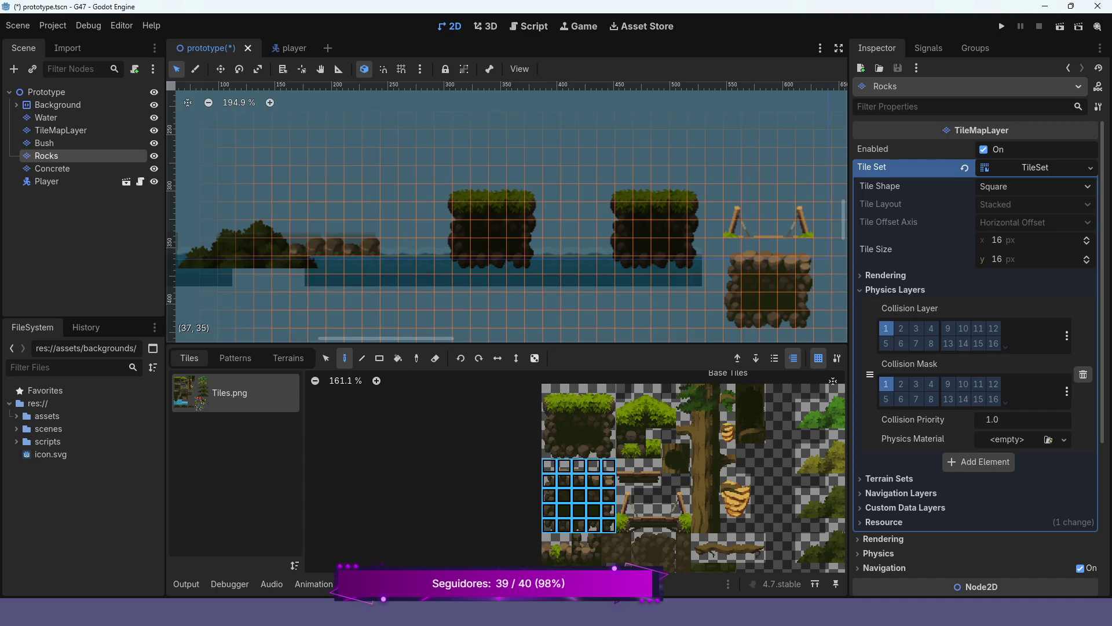
pyautogui.hotkey('ctrl', 'z')
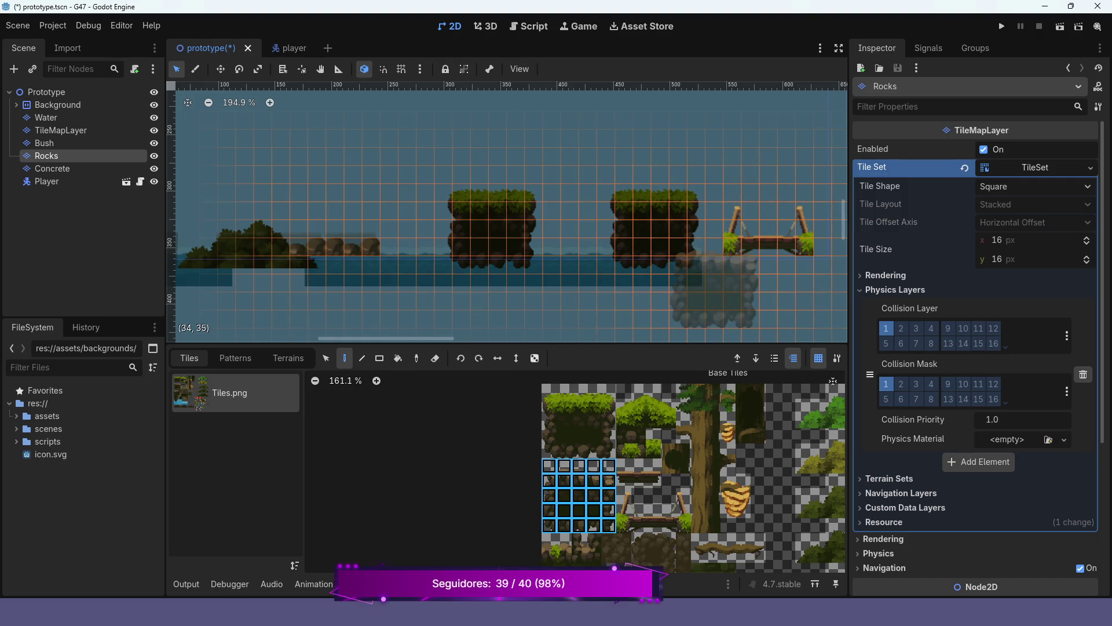
pyautogui.click(714, 287)
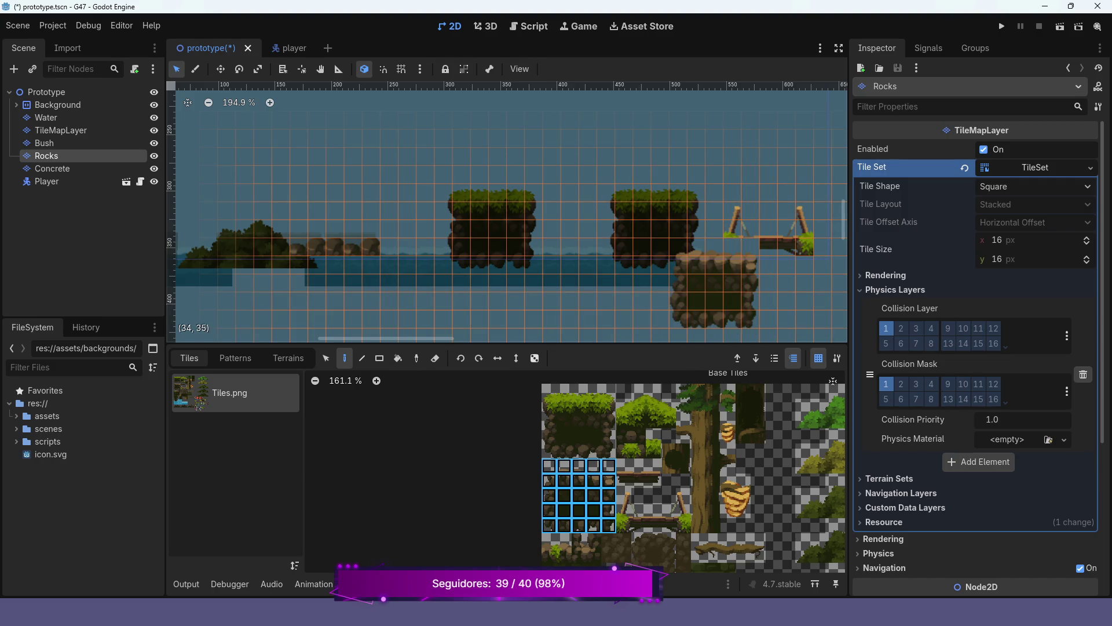
pyautogui.hotkey('ctrl', 'z')
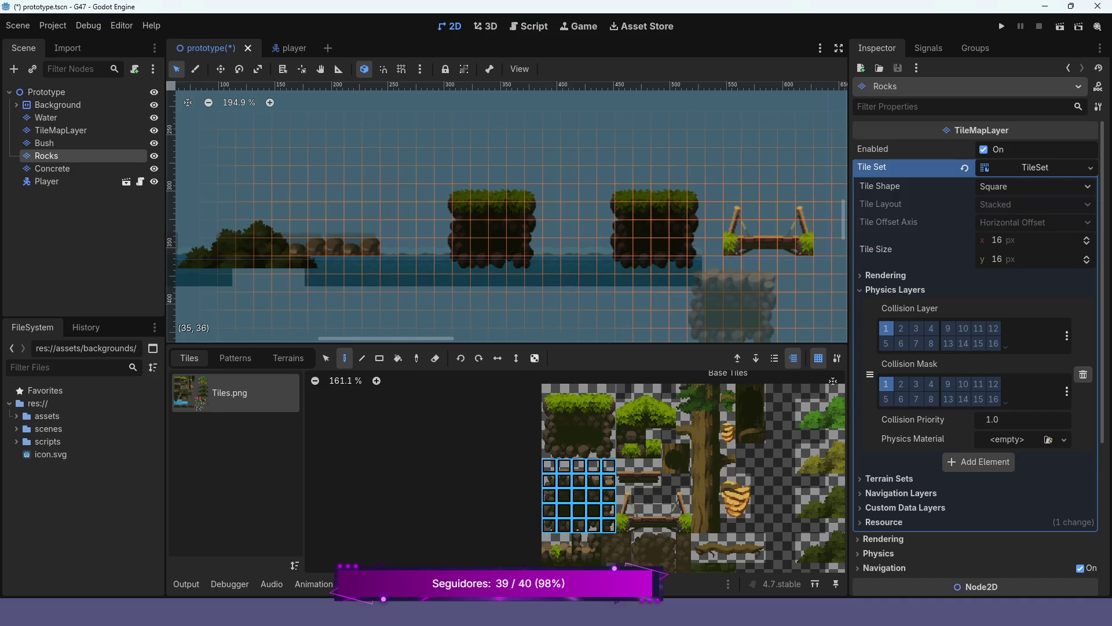
pyautogui.click(733, 306)
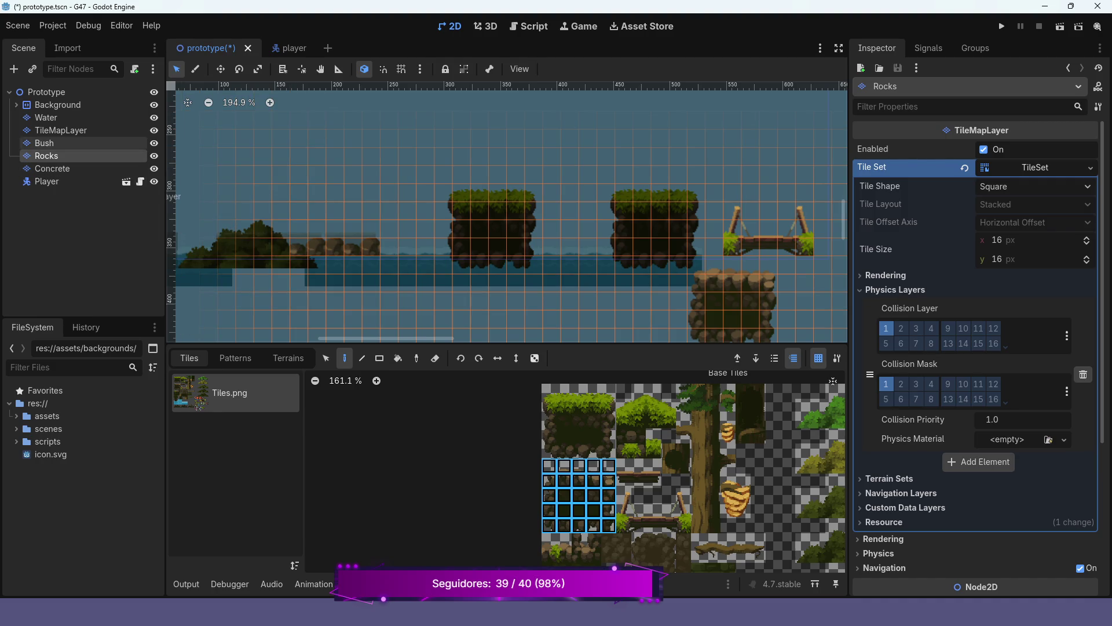
pyautogui.click(52, 143)
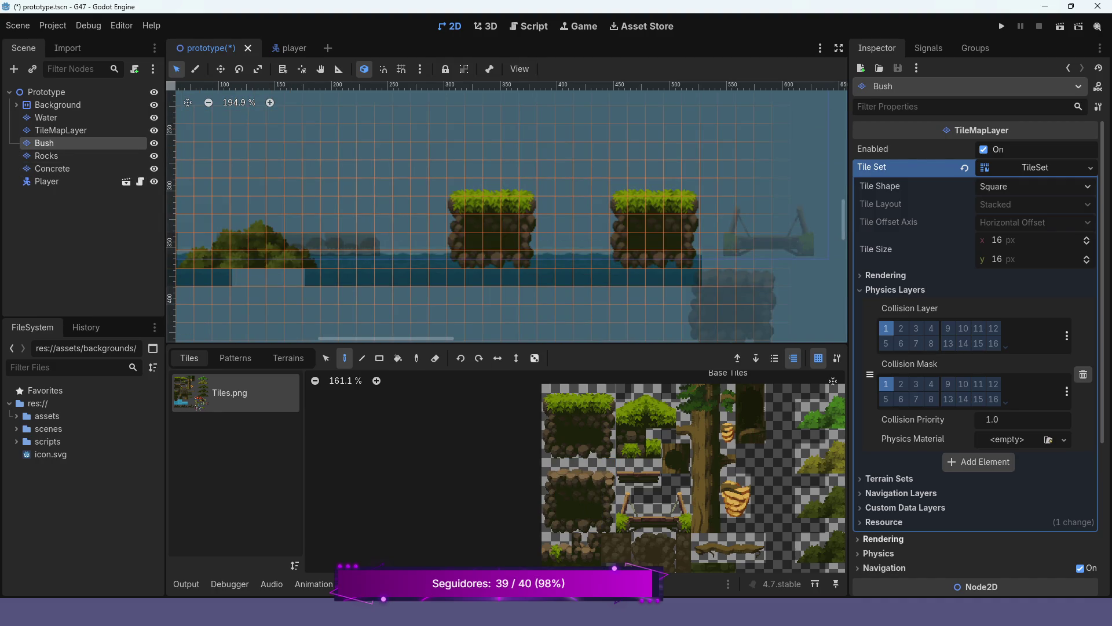
# Select the block of bush tiles, including the top row, in the Tiles.png atlas.
pyautogui.hscroll(1, 619, 525)
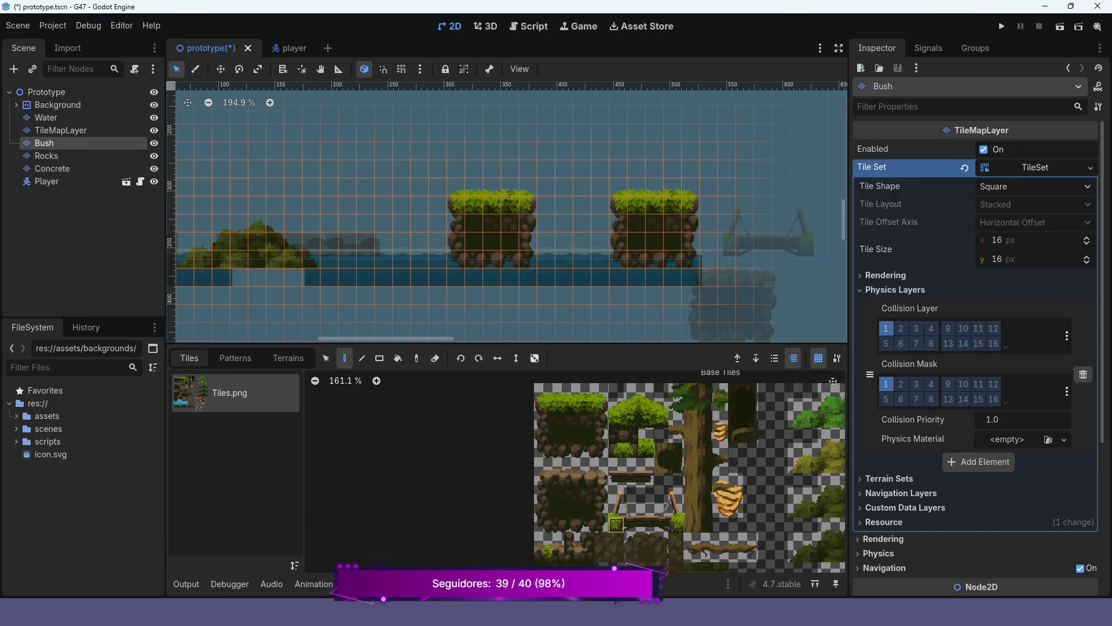
pyautogui.hscroll(5, 579, 475)
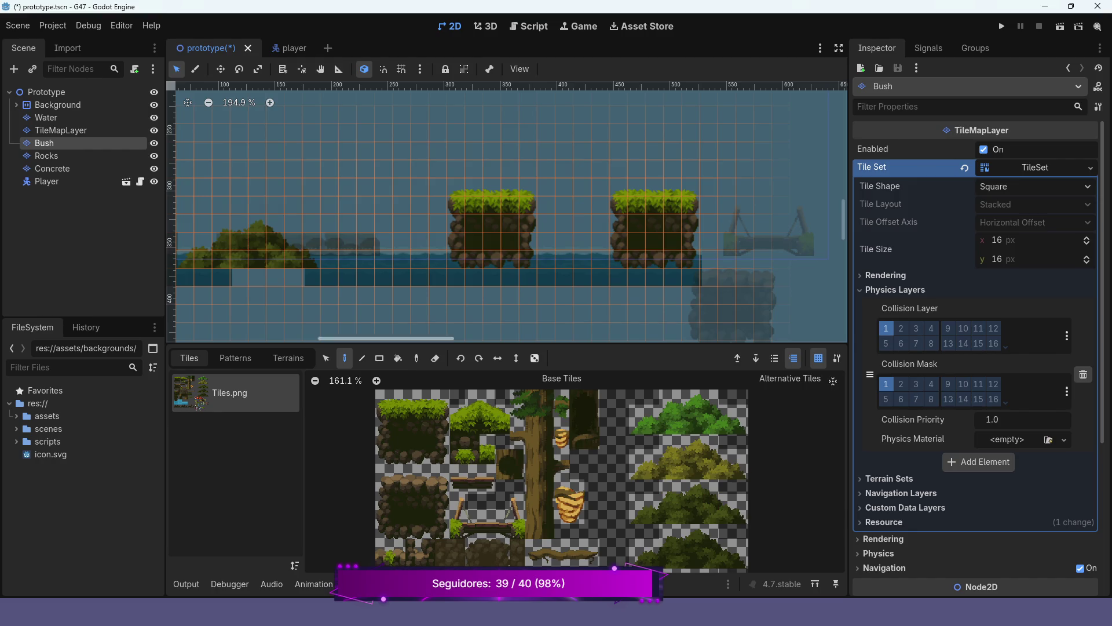
pyautogui.scroll(3, 804, 220)
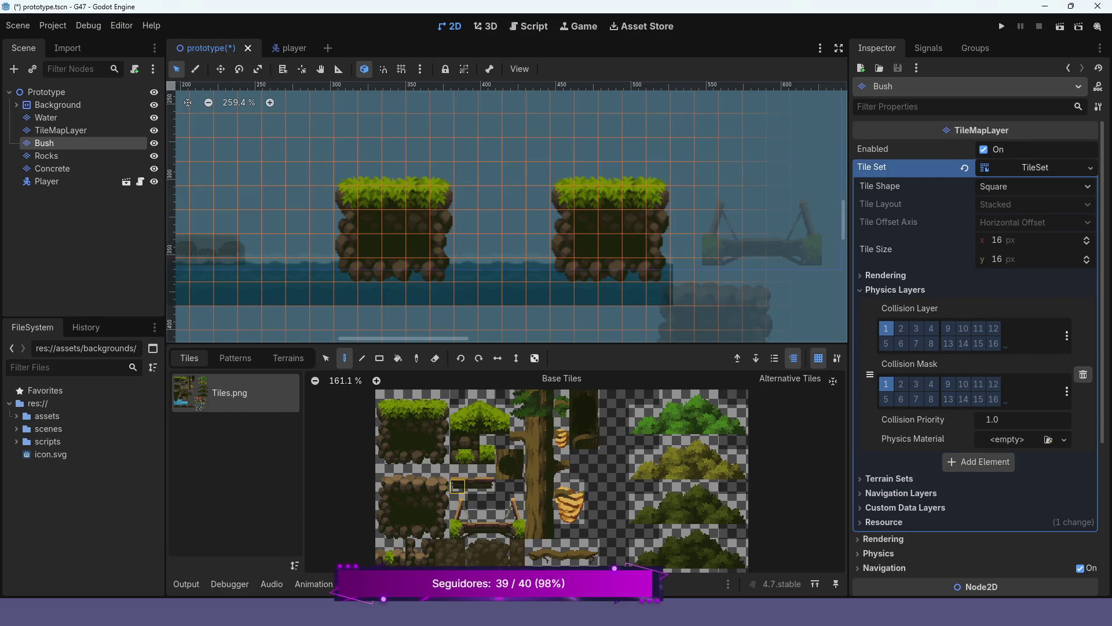
pyautogui.moveTo(458, 427)
pyautogui.mouseDown()
pyautogui.moveTo(458, 411)
pyautogui.moveTo(503, 412)
pyautogui.mouseUp()
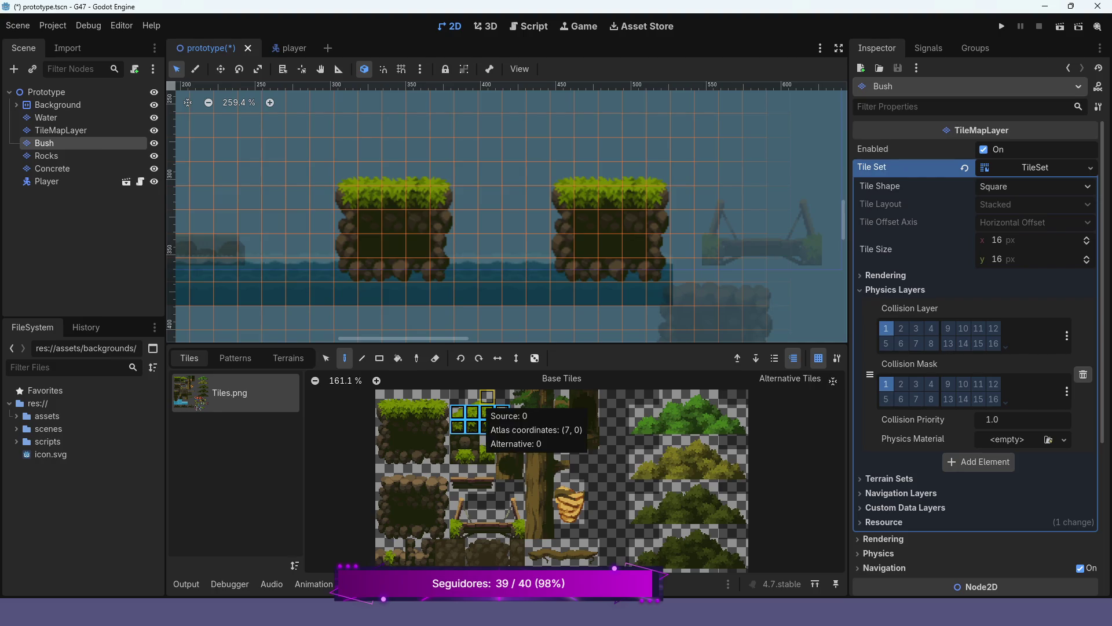
pyautogui.keyDown('shift'); pyautogui.click(473, 396); pyautogui.keyUp('shift')
pyautogui.keyDown('shift'); pyautogui.click(487, 396); pyautogui.keyUp('shift')
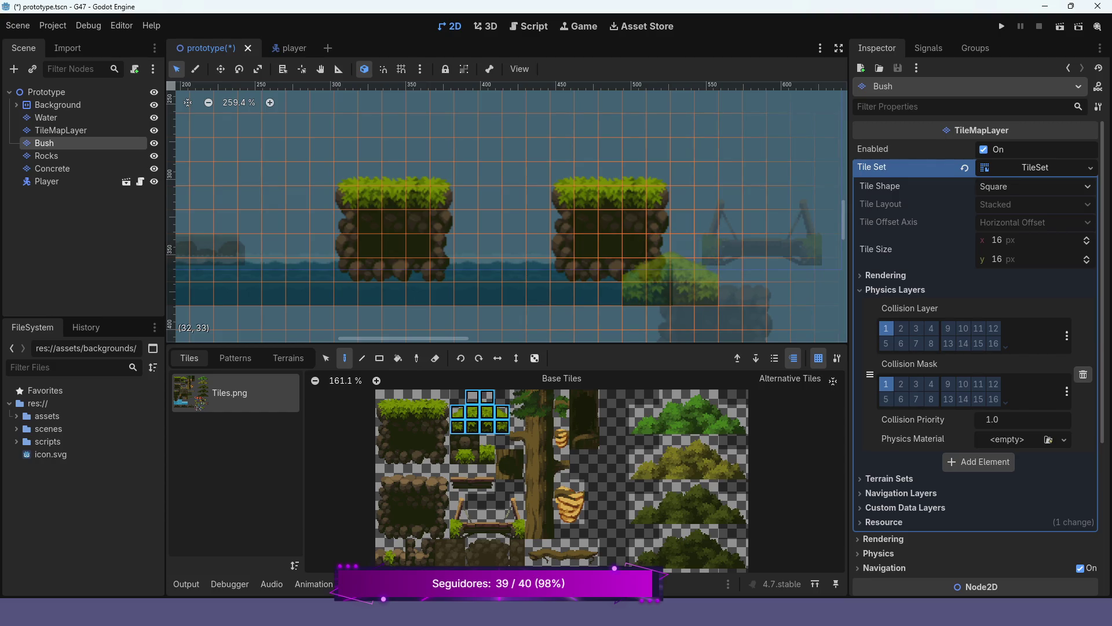
# Paint two bush blocks near the right shore, then save and run the game.
pyautogui.click(659, 284)
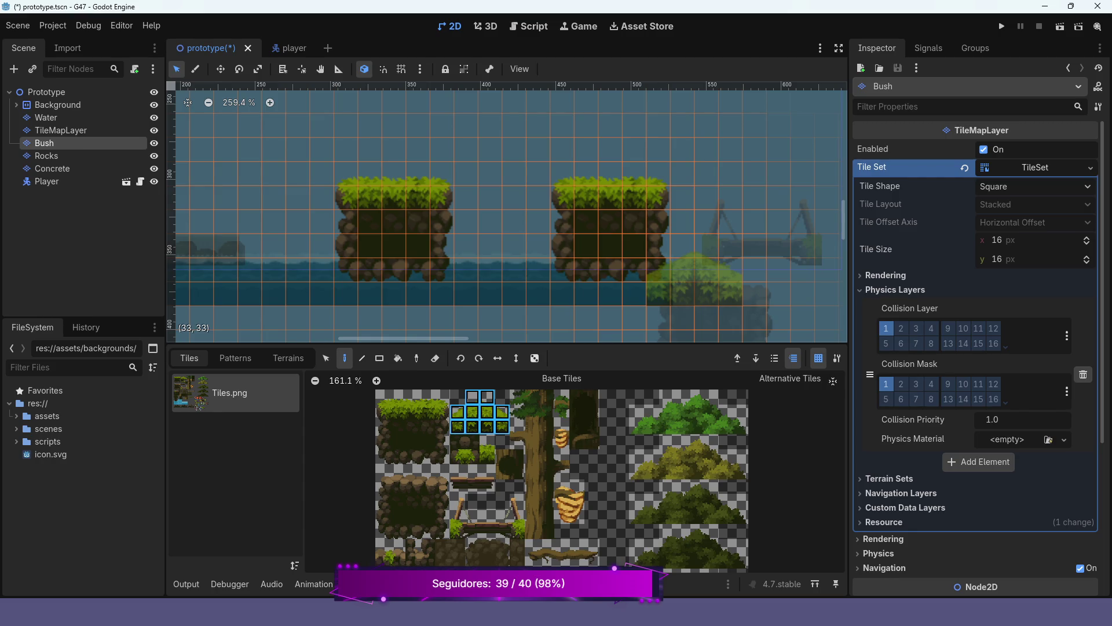
pyautogui.click(685, 272)
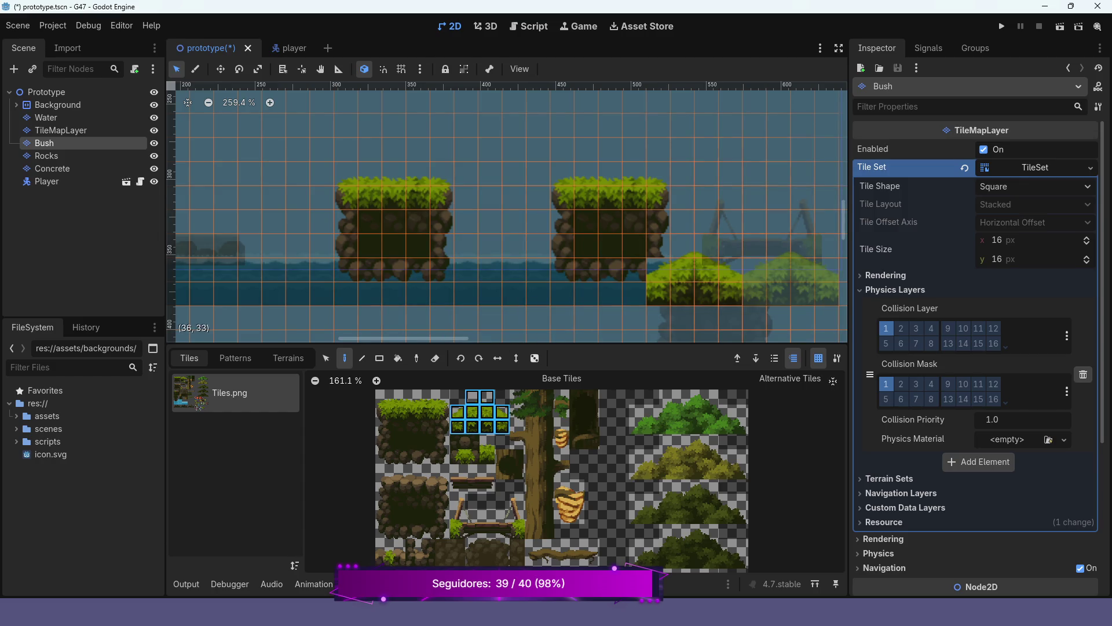
pyautogui.press('F5')
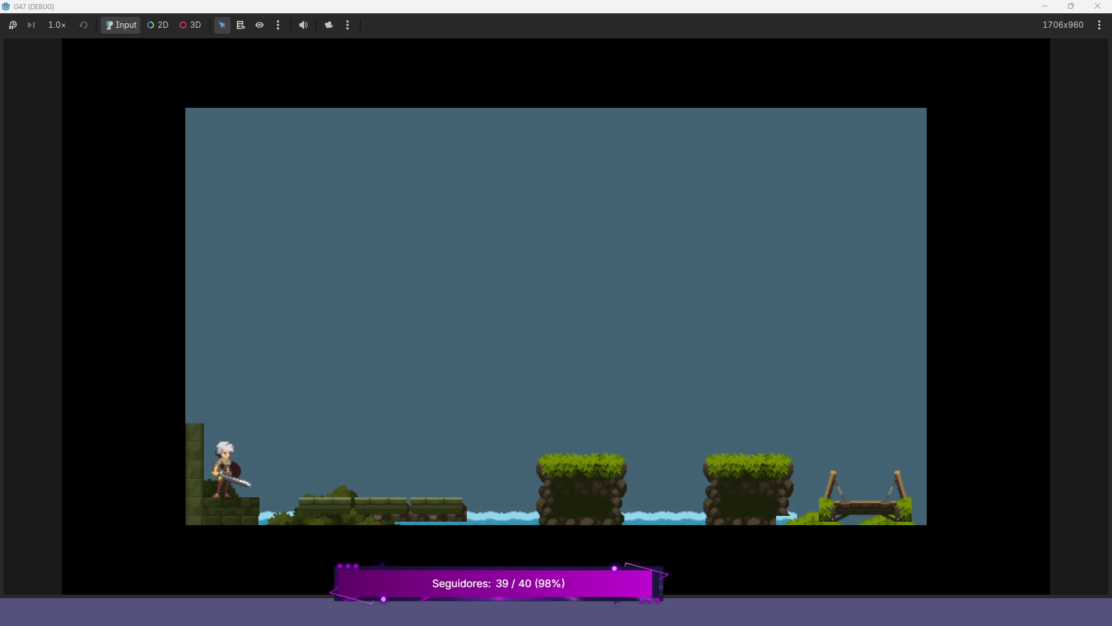
# Stop the game with F8, undo the bush blocks, and zoom in on the bridge area.
pyautogui.press('F8')
pyautogui.hotkey('ctrl', 'z')
pyautogui.hotkey('ctrl', 'z')
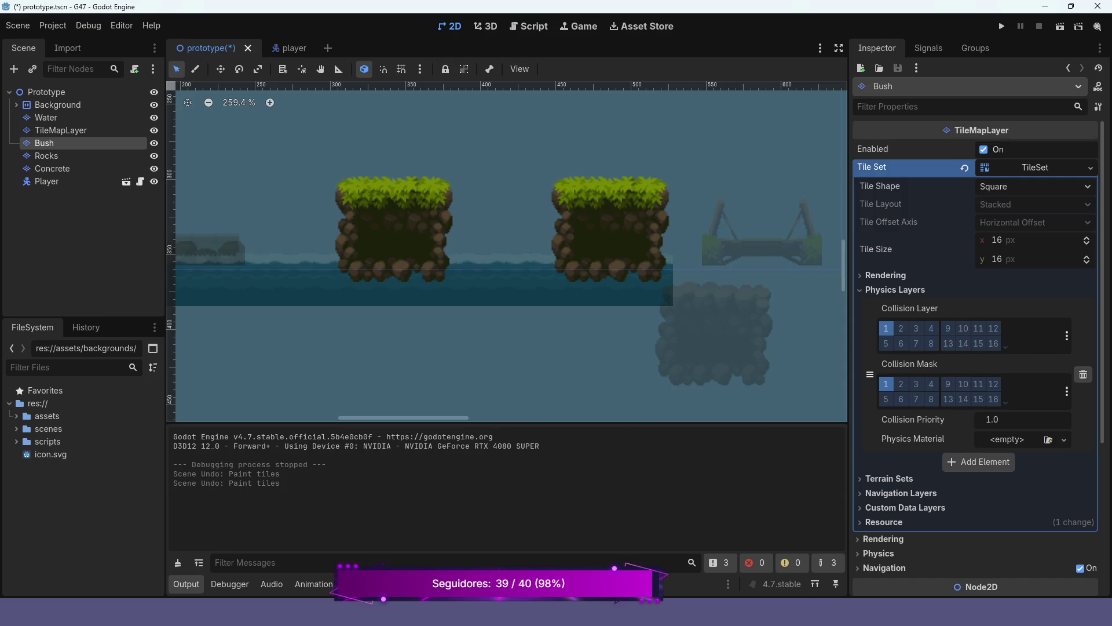
pyautogui.scroll(4, 726, 288)
pyautogui.moveTo(726, 288); pyautogui.dragTo(588, 308)
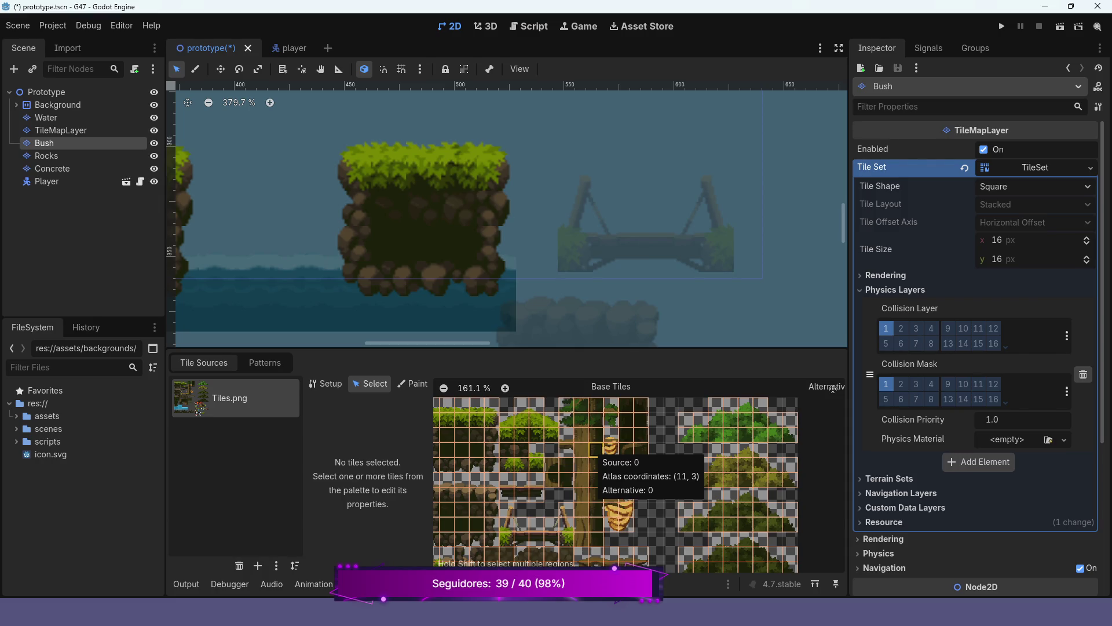
# Select the tree-trunk tiles and the surrounding branch cells in the TileSet atlas.
pyautogui.moveTo(581, 539)
pyautogui.mouseDown()
pyautogui.moveTo(597, 508)
pyautogui.moveTo(597, 405)
pyautogui.mouseUp()
pyautogui.scroll(1, 588, 470)
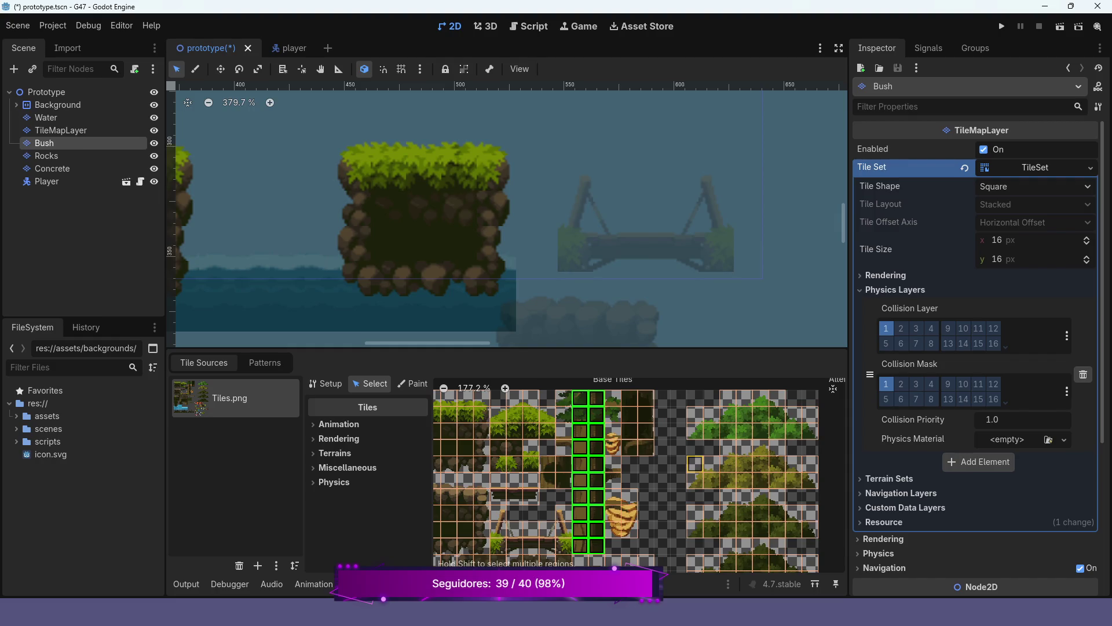
pyautogui.click(833, 388)
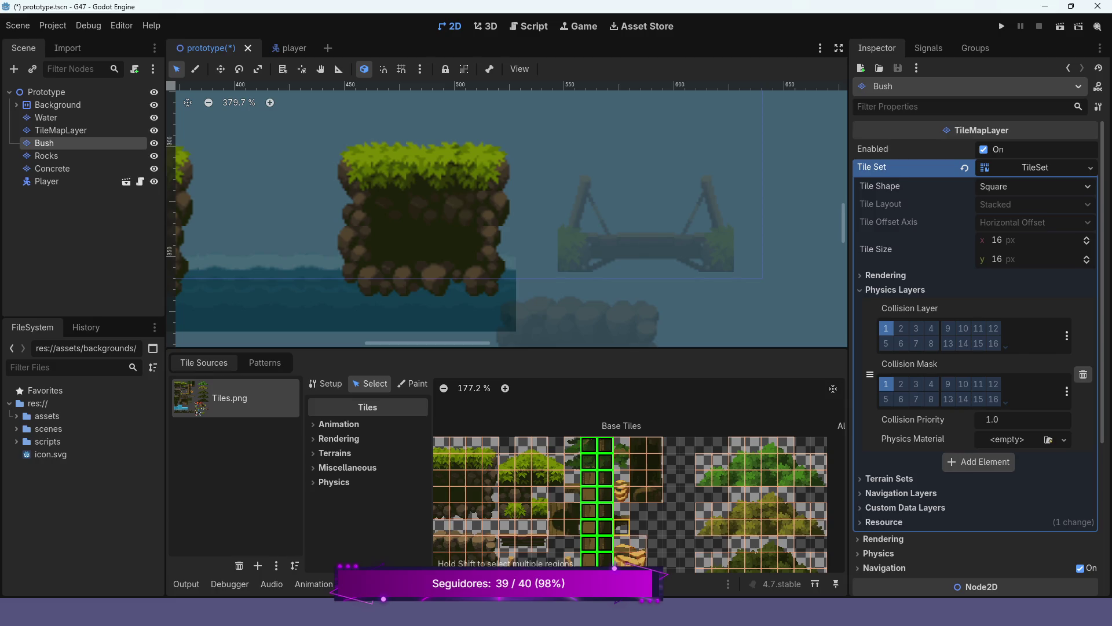
pyautogui.keyDown('shift'); pyautogui.click(622, 527); pyautogui.keyUp('shift')
pyautogui.keyDown('shift'); pyautogui.click(622, 509); pyautogui.keyUp('shift')
pyautogui.keyDown('shift'); pyautogui.click(572, 494); pyautogui.keyUp('shift')
pyautogui.keyDown('shift'); pyautogui.click(572, 478); pyautogui.keyUp('shift')
pyautogui.keyDown('shift'); pyautogui.click(572, 461); pyautogui.keyUp('shift')
pyautogui.keyDown('shift'); pyautogui.click(572, 445); pyautogui.keyUp('shift')
pyautogui.keyDown('shift'); pyautogui.click(622, 444); pyautogui.keyUp('shift')
pyautogui.keyDown('shift'); pyautogui.click(621, 461); pyautogui.keyUp('shift')
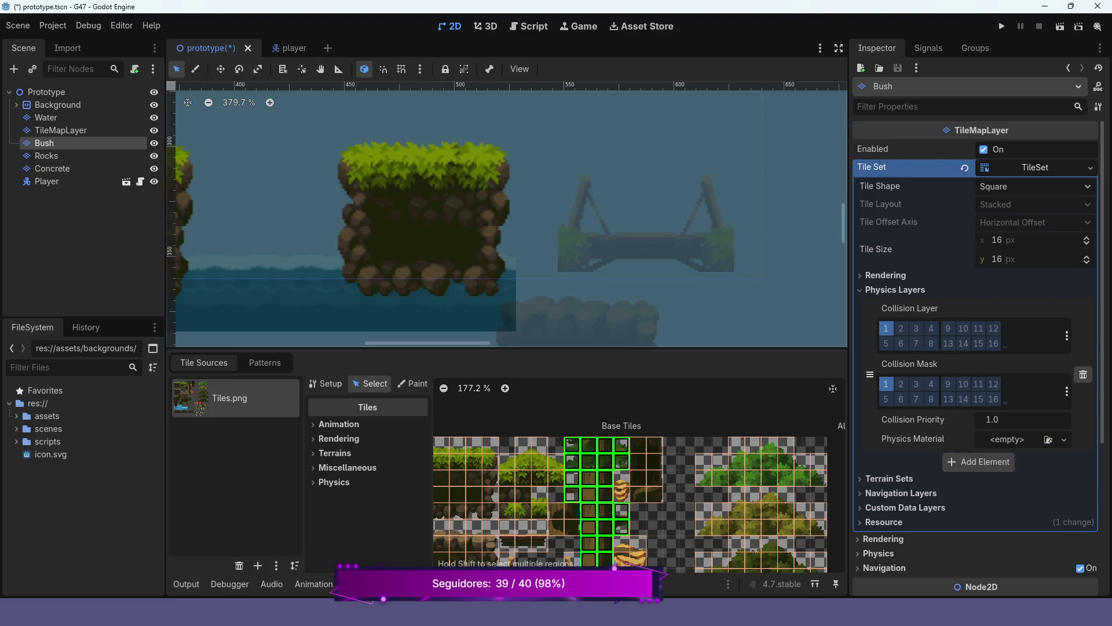
# Return to TileMap painting and pick a vertical trunk column as the brush.
pyautogui.scroll(-3, 560, 469)
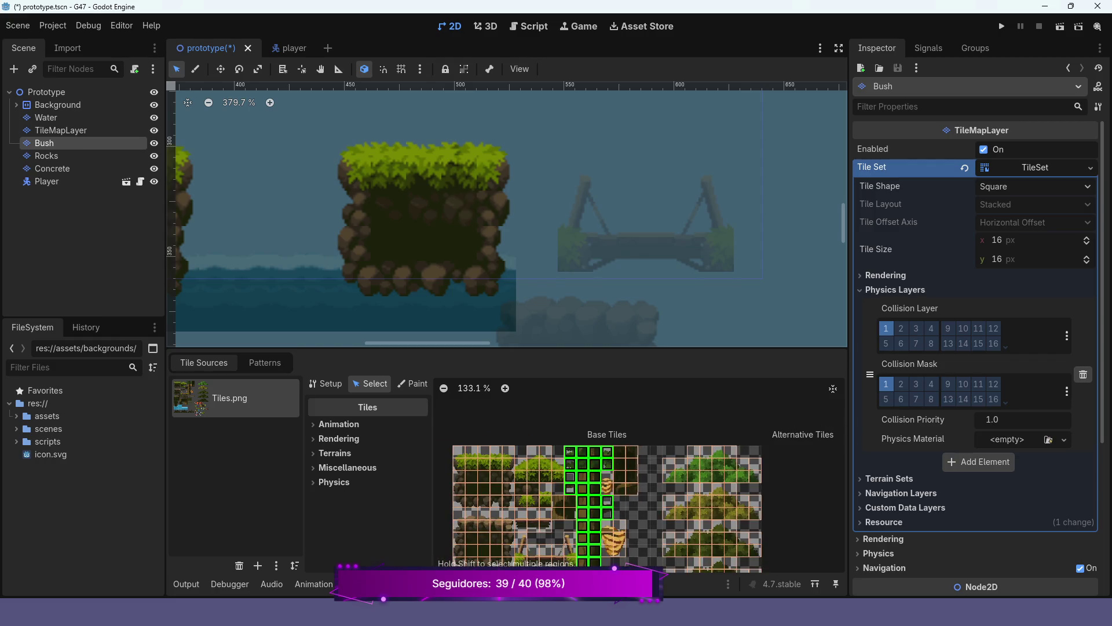
pyautogui.click(371, 584)
pyautogui.moveTo(547, 487)
pyautogui.mouseDown()
pyautogui.moveTo(546, 531)
pyautogui.moveTo(546, 397)
pyautogui.mouseUp()
pyautogui.click(532, 531)
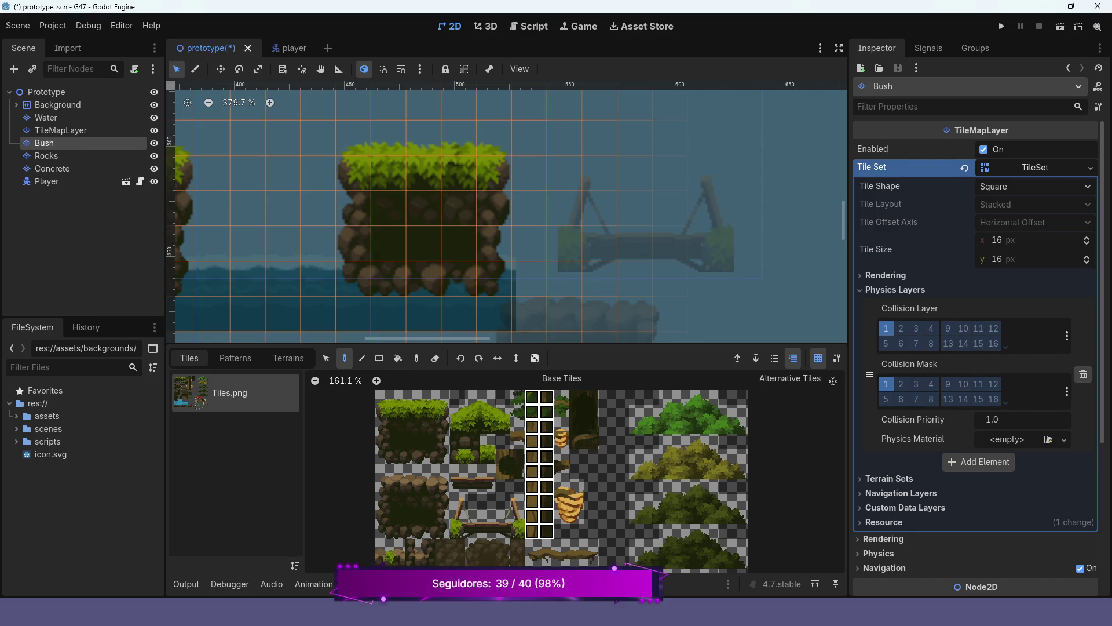
# Build a tree brush from the trunk column plus the branch tiles beside it.
pyautogui.moveTo(546, 396); pyautogui.dragTo(547, 397)
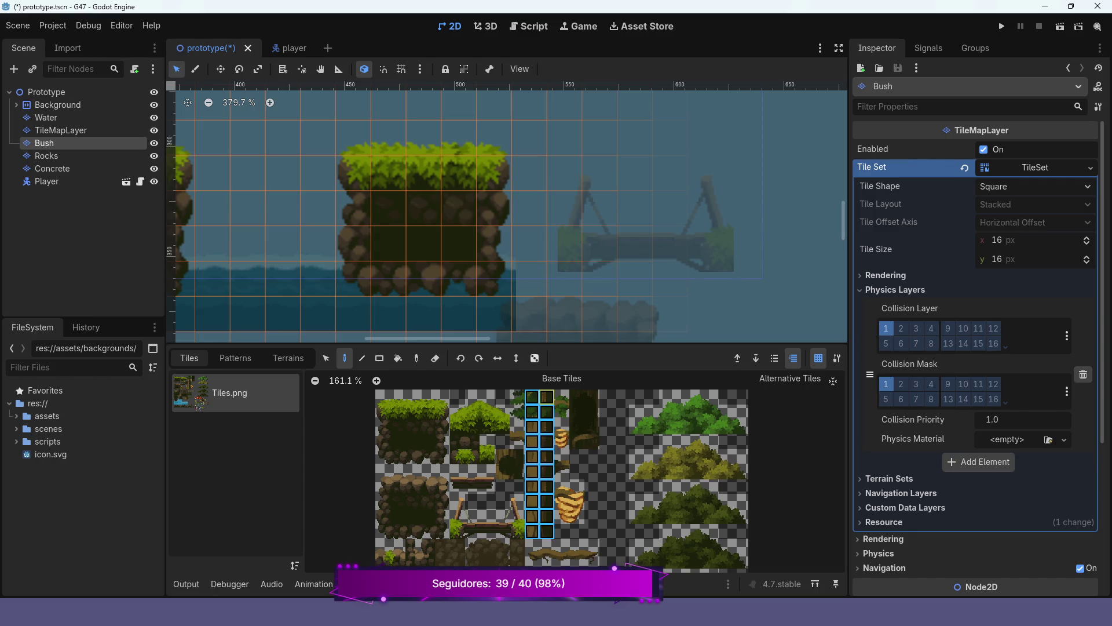
pyautogui.scroll(1, 539, 475)
pyautogui.scroll(3, 518, 476)
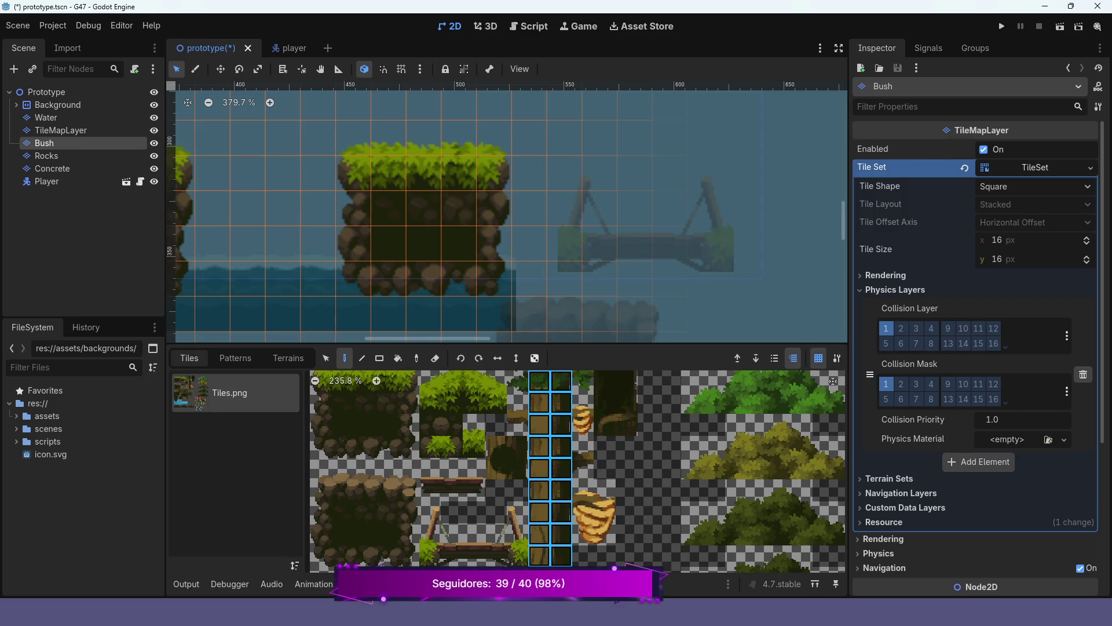
pyautogui.moveTo(583, 468); pyautogui.dragTo(583, 446)
pyautogui.click(517, 424)
pyautogui.click(517, 402)
pyautogui.click(517, 380)
pyautogui.click(582, 381)
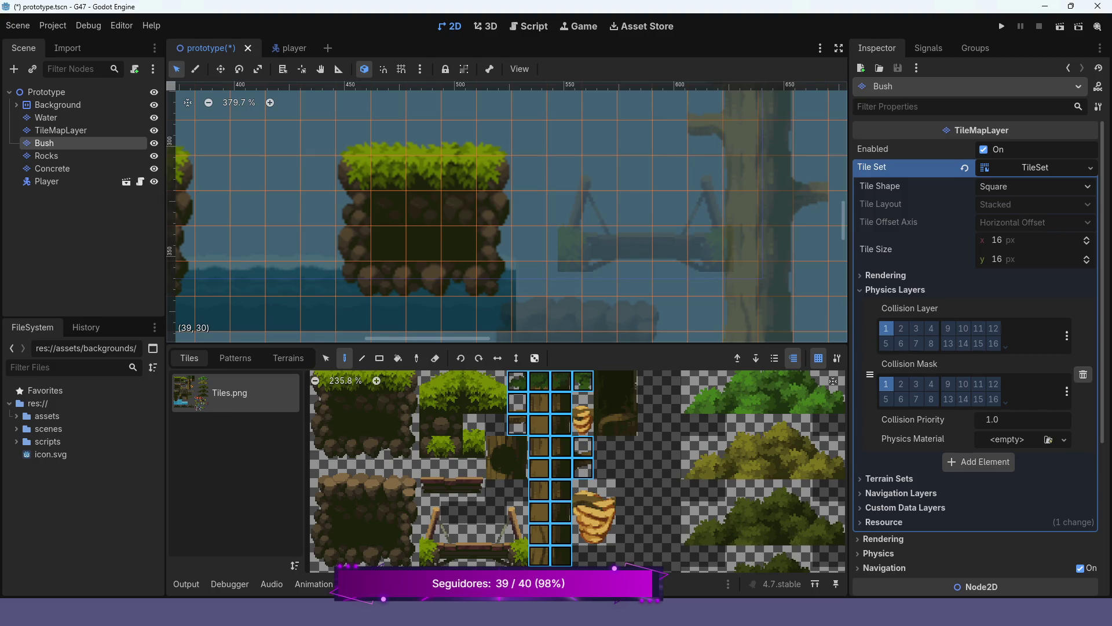
# Paint a tree near the bridge and run the level.
pyautogui.scroll(-4, 781, 170)
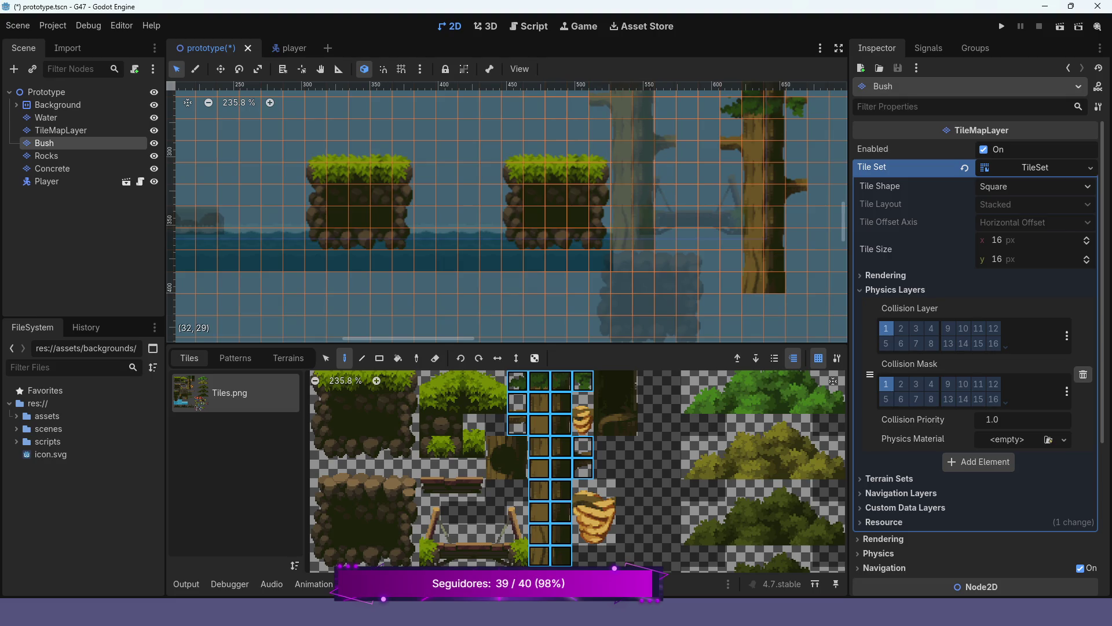
pyautogui.click(623, 191)
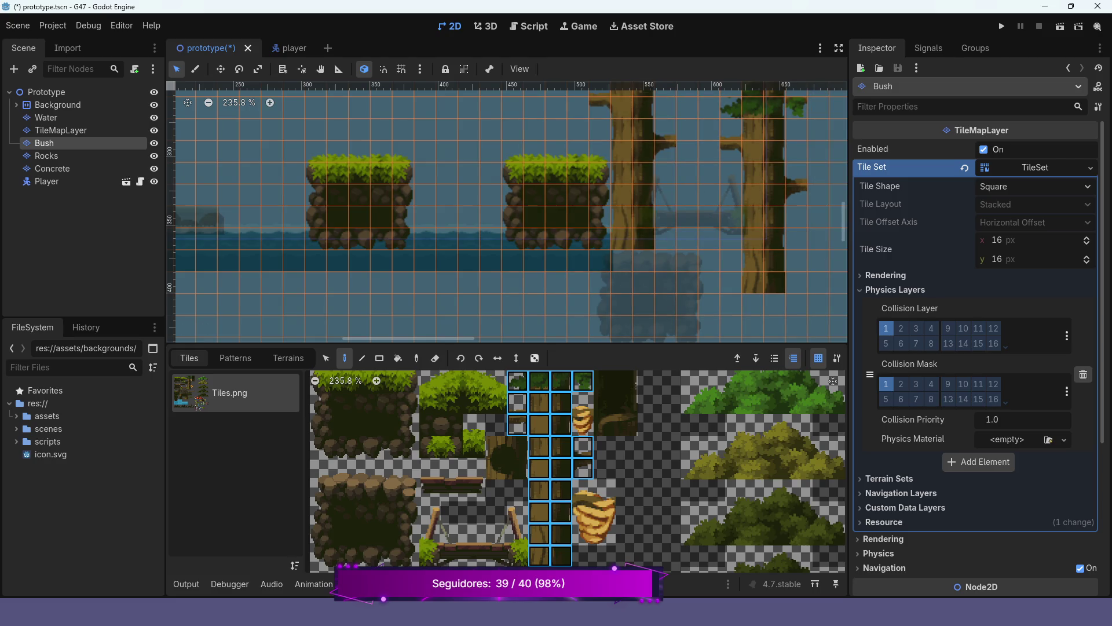
pyautogui.click(1002, 26)
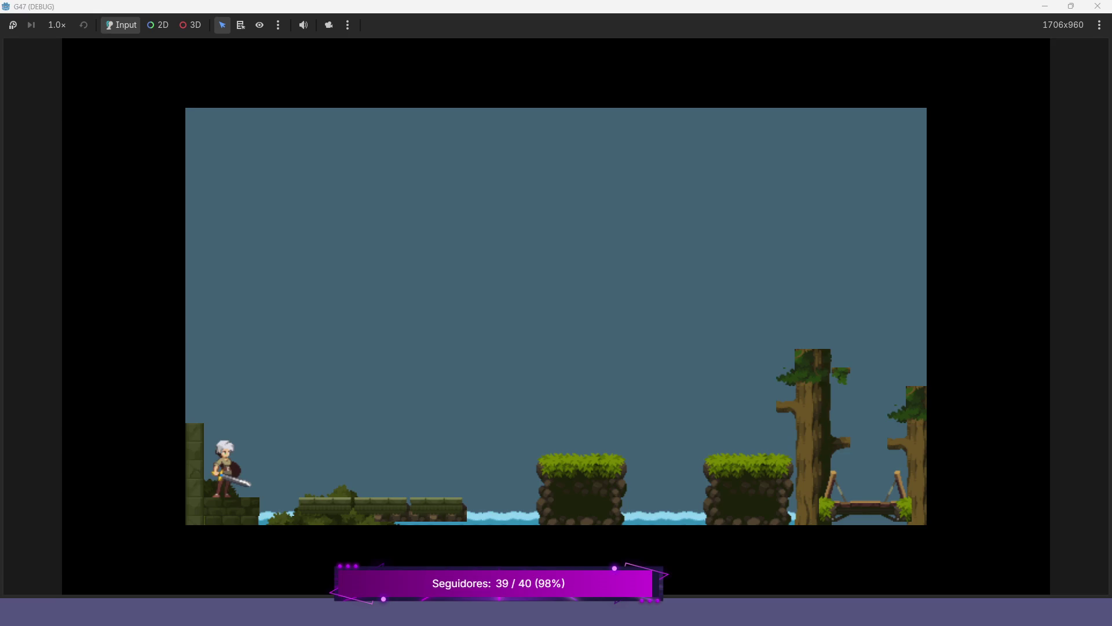
# Jump across the grassy platforms onto the rope bridge, walk it both ways, then close the game.
pyautogui.press('space')
pyautogui.press('Right')
pyautogui.press('space')
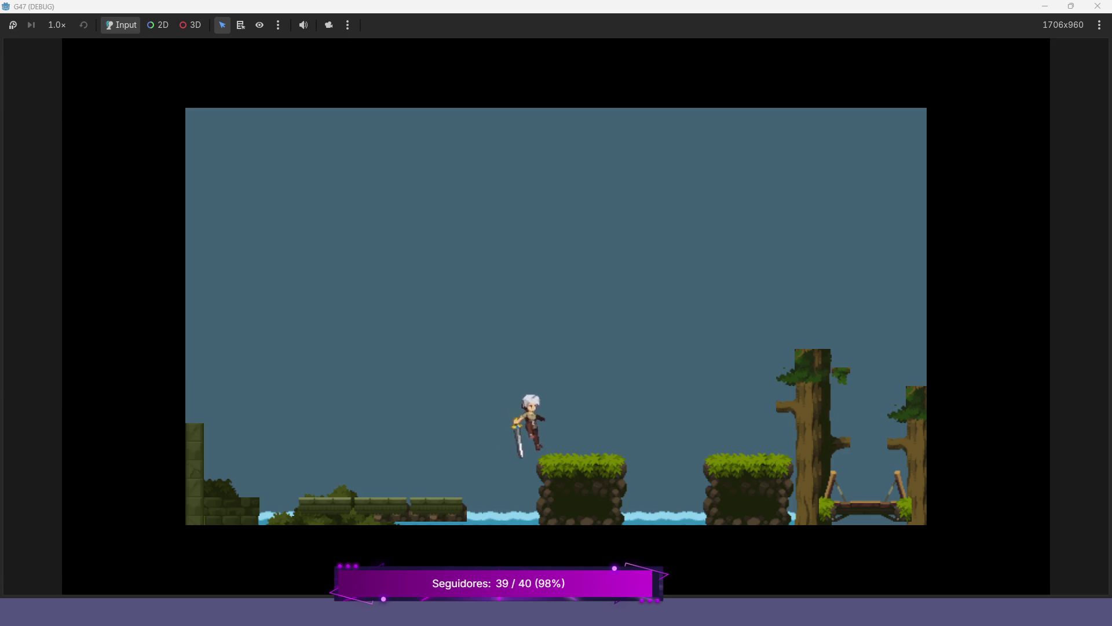
pyautogui.press('space')
pyautogui.press('space')
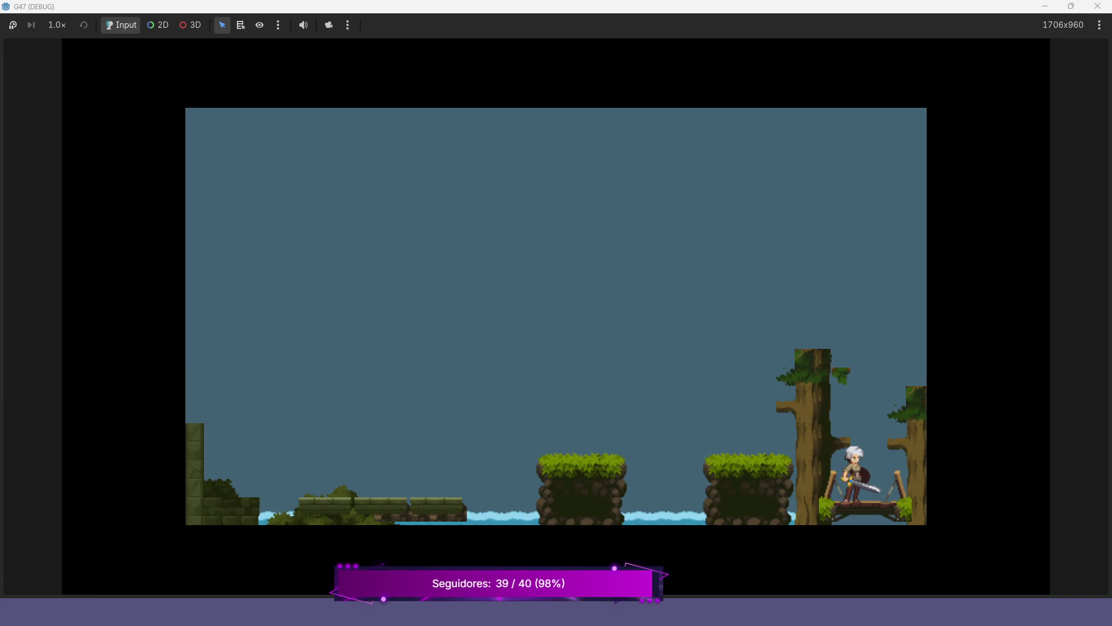
pyautogui.press('Right')
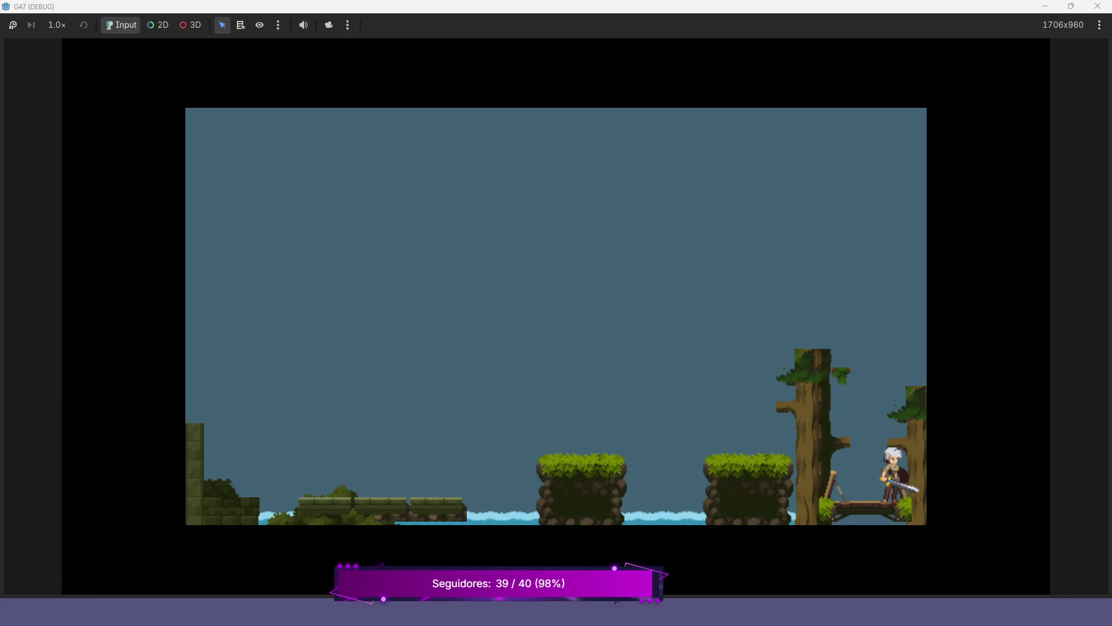
pyautogui.press('Left')
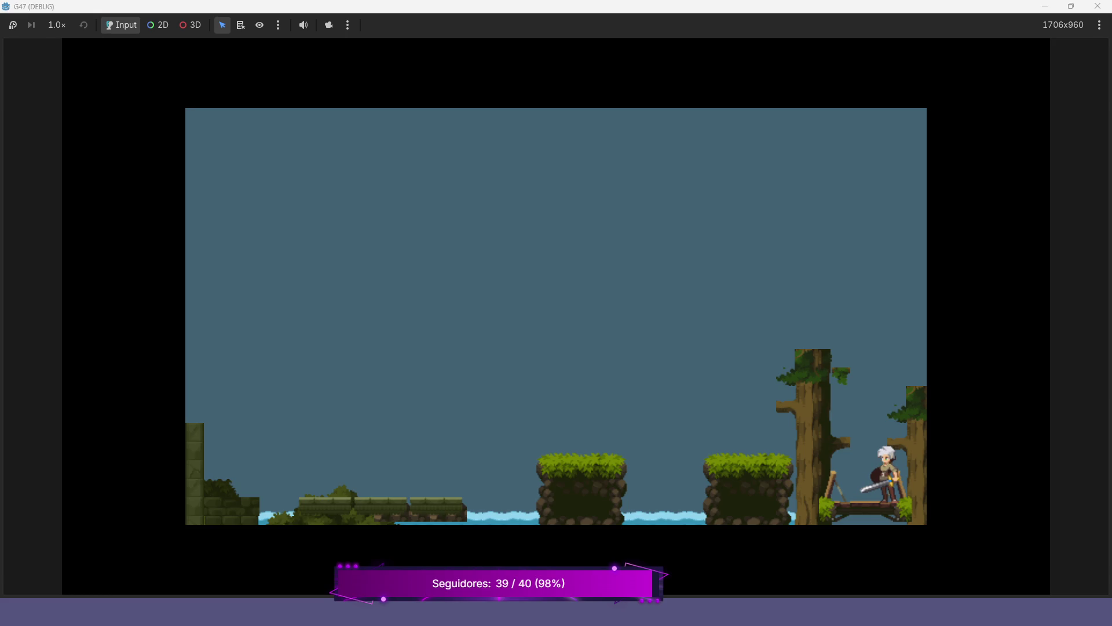
pyautogui.press('F8')
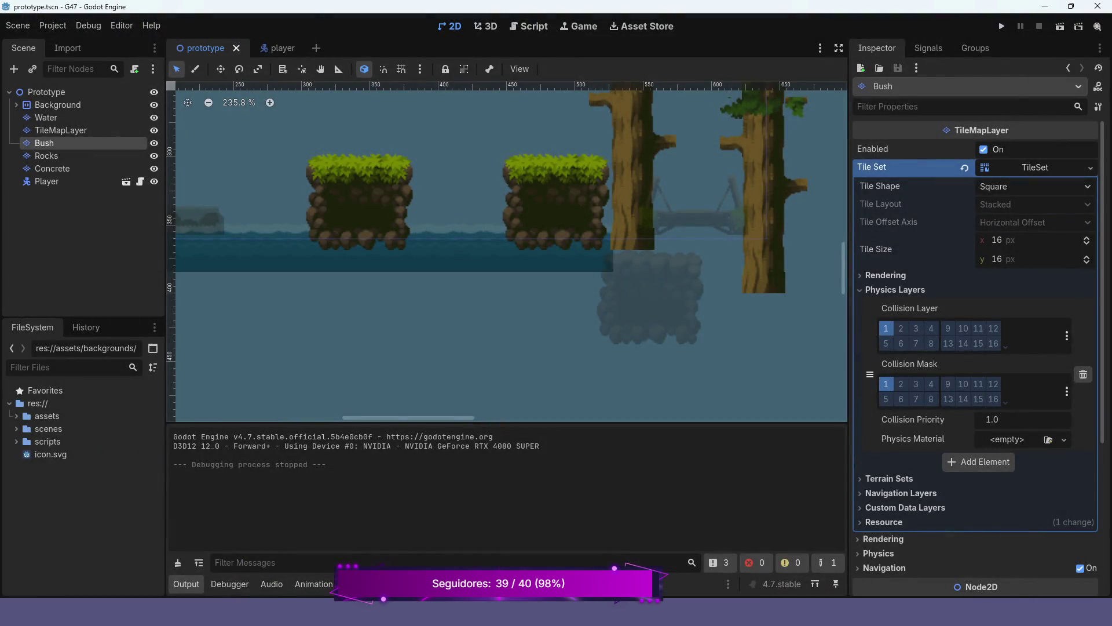
# Undo both painted trees and check the Concrete, Rocks and Bush layers.
pyautogui.hotkey('ctrl', 'z')
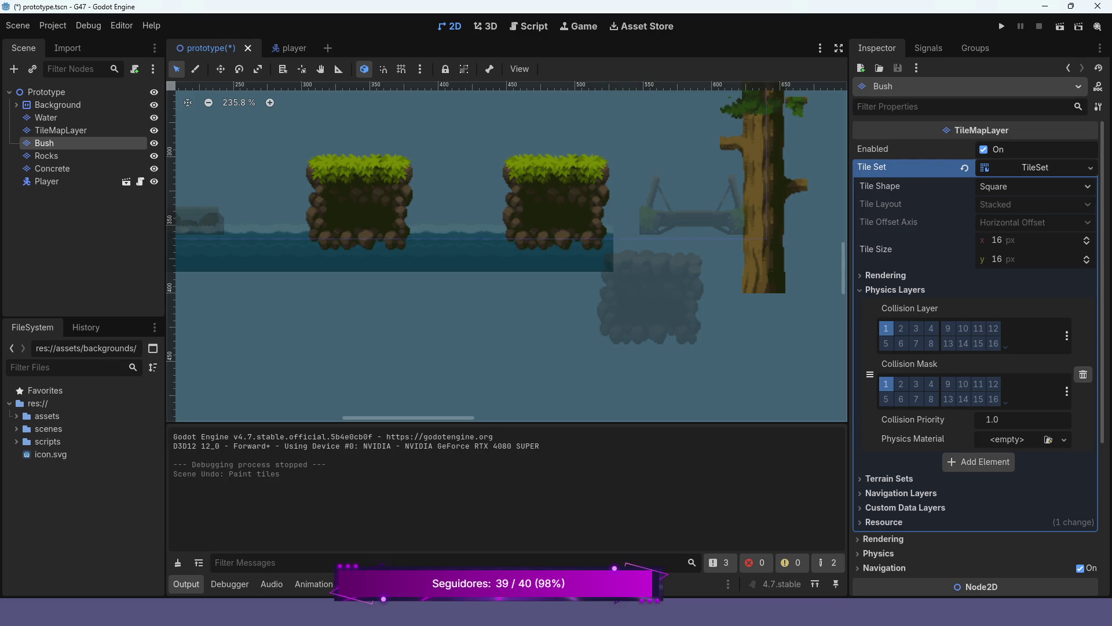
pyautogui.hotkey('ctrl', 'z')
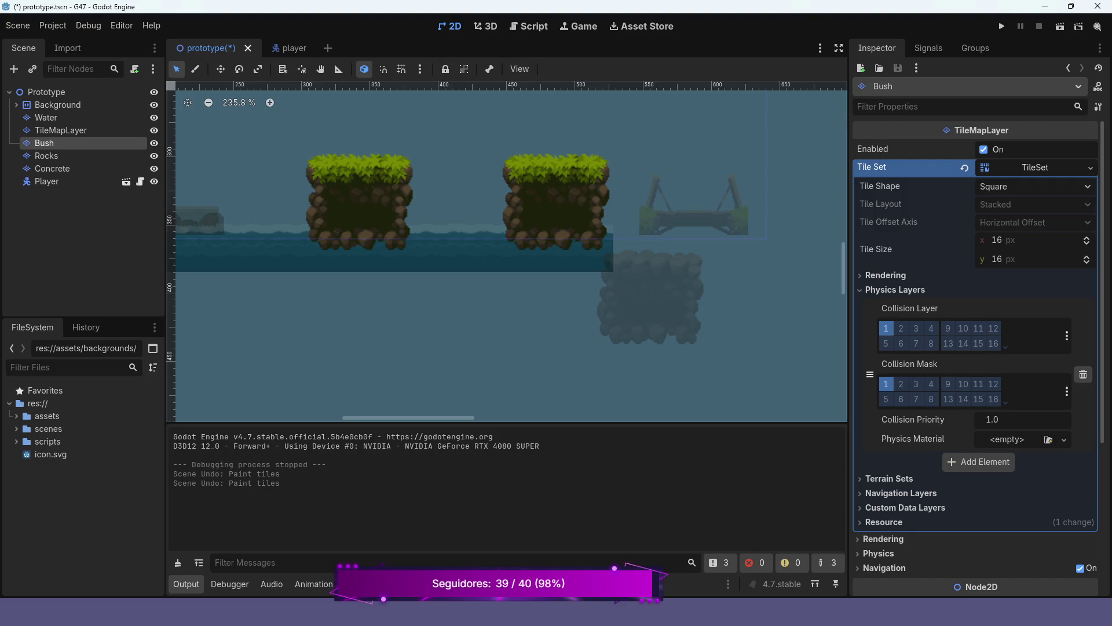
pyautogui.click(55, 168)
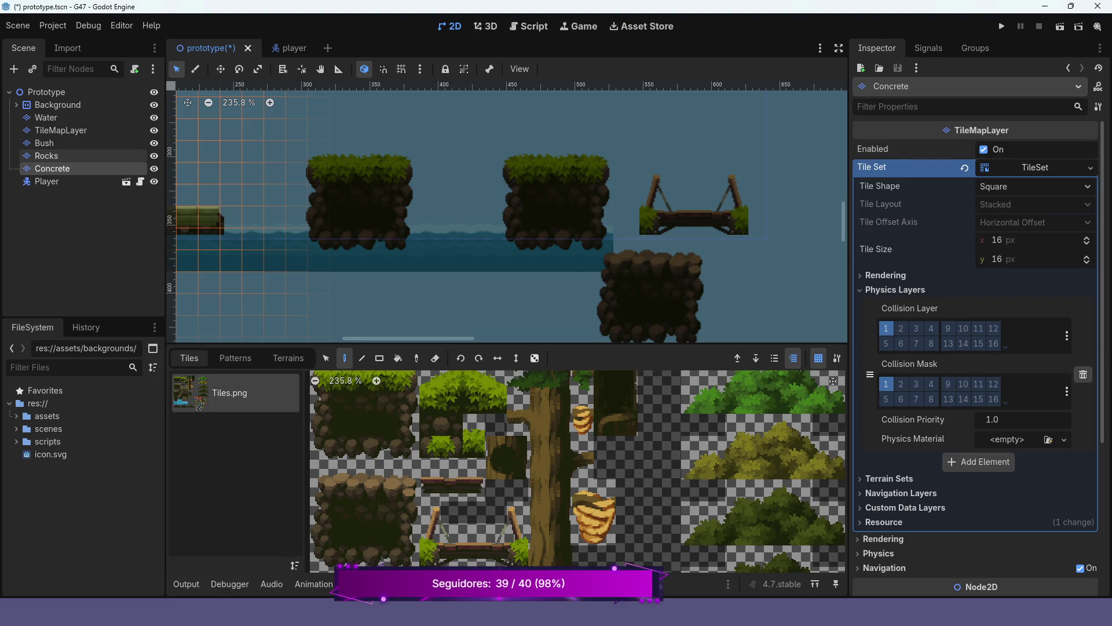
pyautogui.click(46, 156)
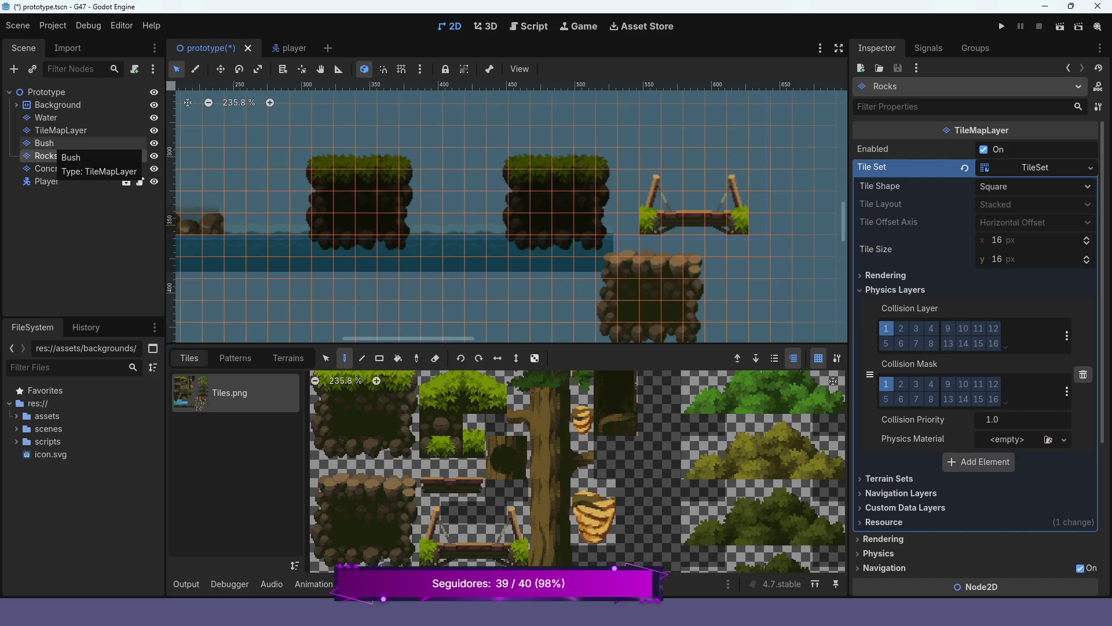
pyautogui.click(46, 143)
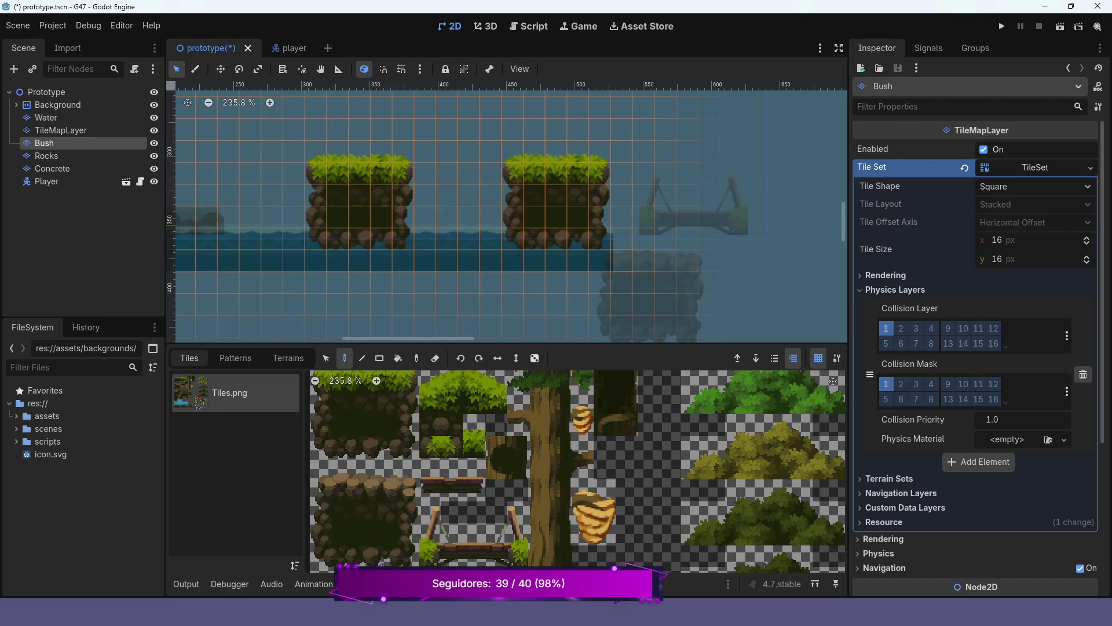
# Move the Concrete layer above Bush in the scene order and run the level.
pyautogui.scroll(-2, 449, 152)
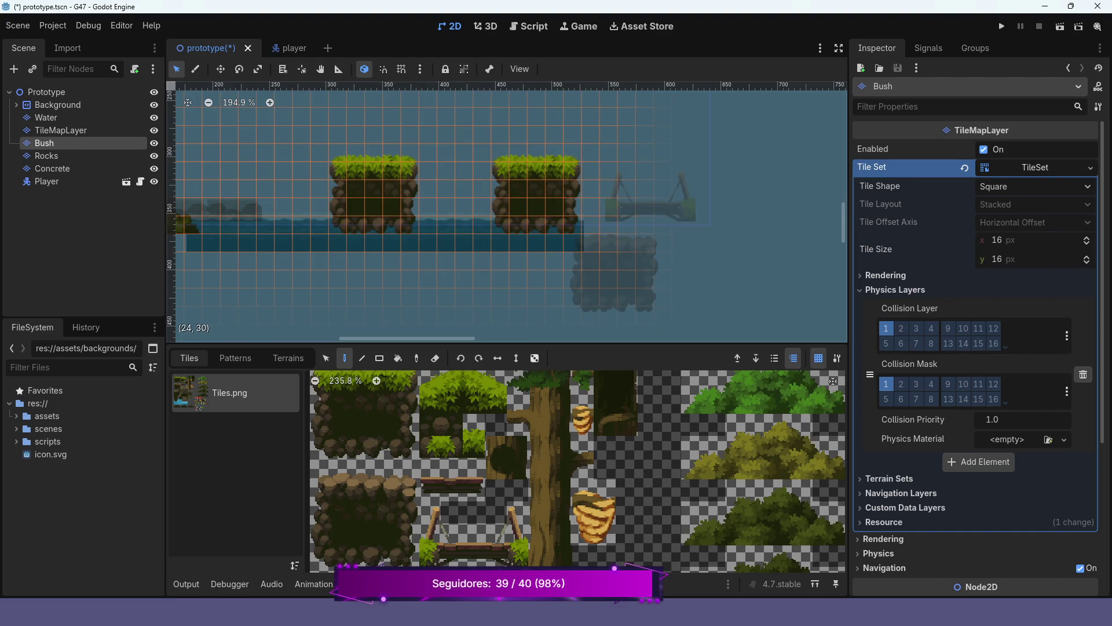
pyautogui.click(61, 130)
pyautogui.click(52, 168)
pyautogui.scroll(-1, 507, 215)
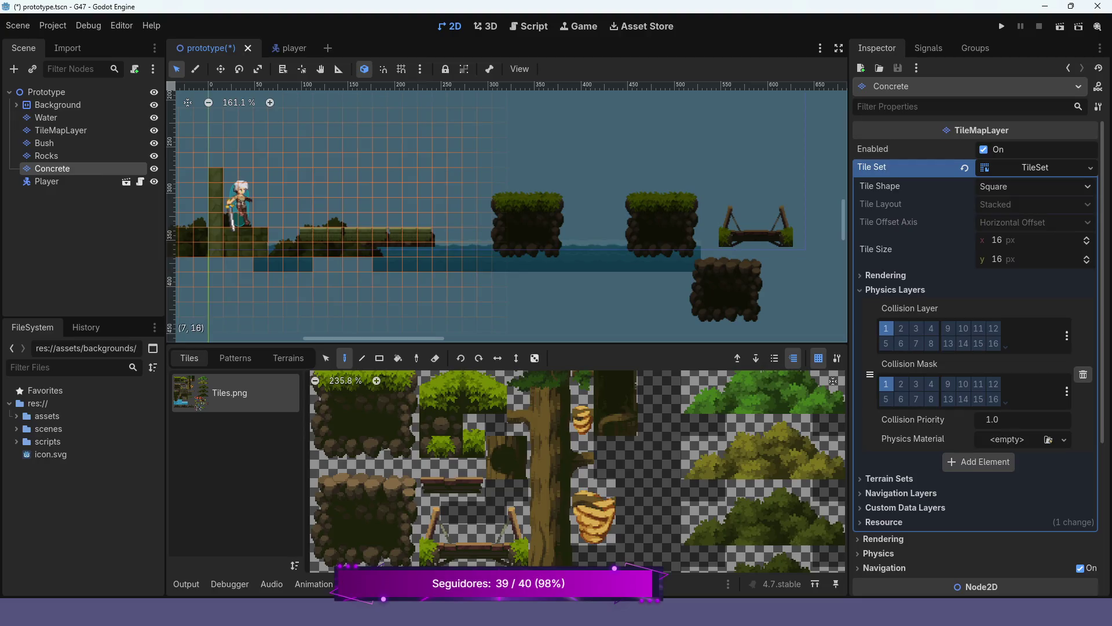
pyautogui.click(52, 156)
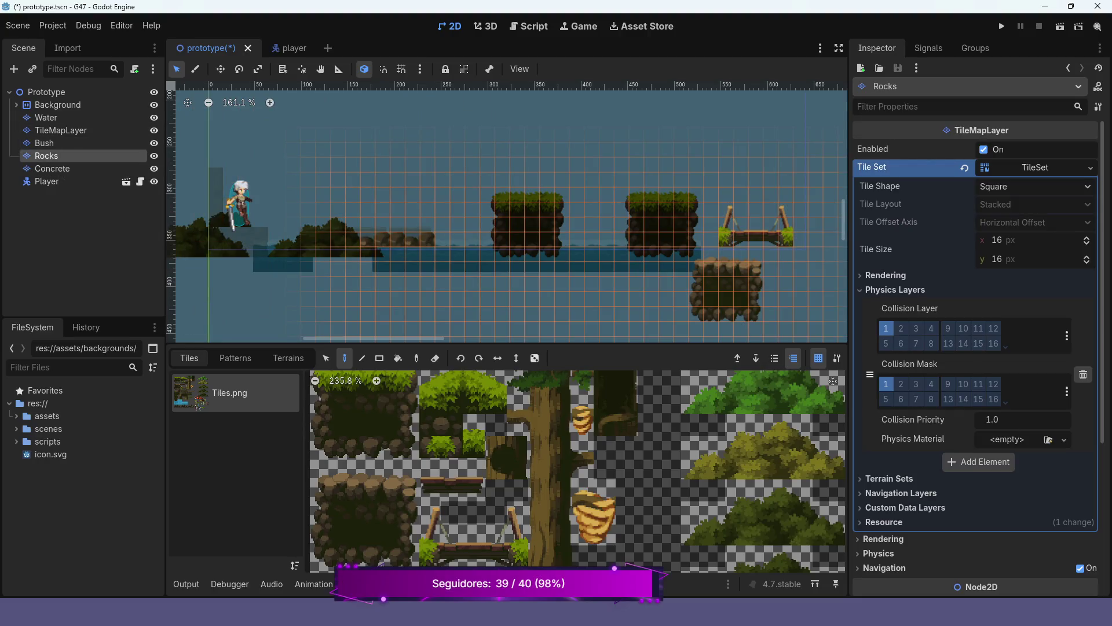
pyautogui.moveTo(52, 169); pyautogui.dragTo(58, 138)
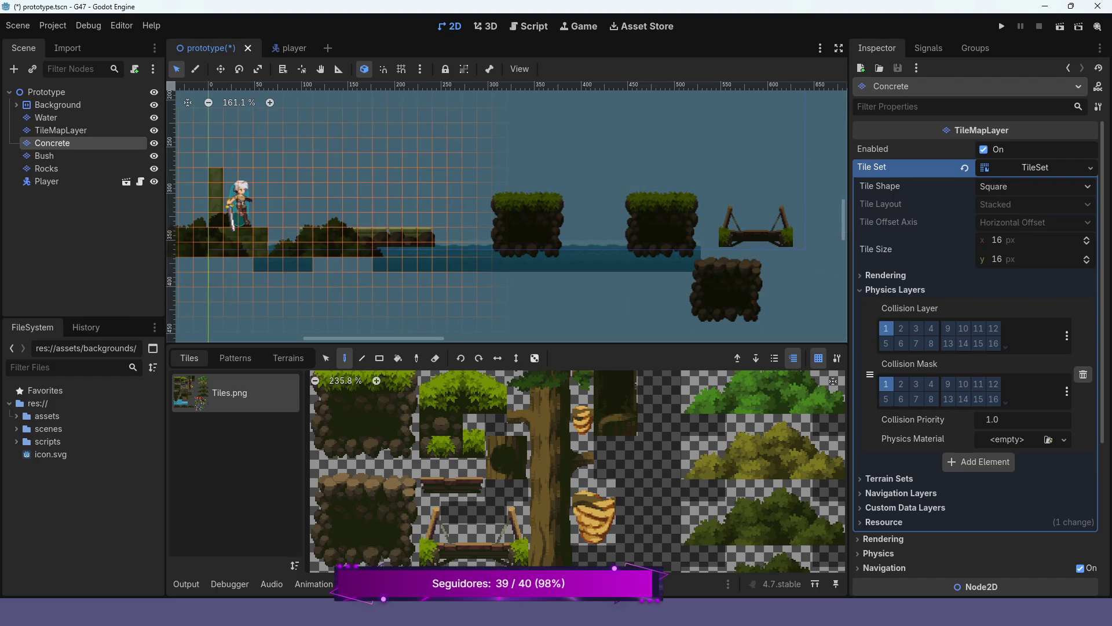
pyautogui.click(1002, 26)
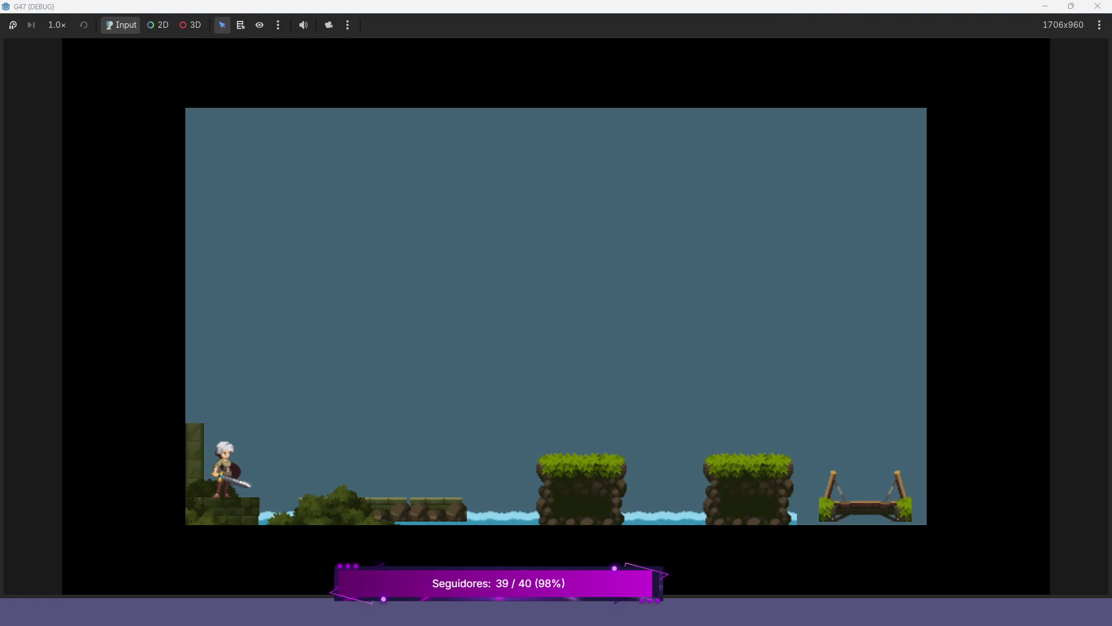
# Jump onto the bushes, walk back left, then run and jump off the stone ledge into the water.
pyautogui.press('space')
pyautogui.press('Right')
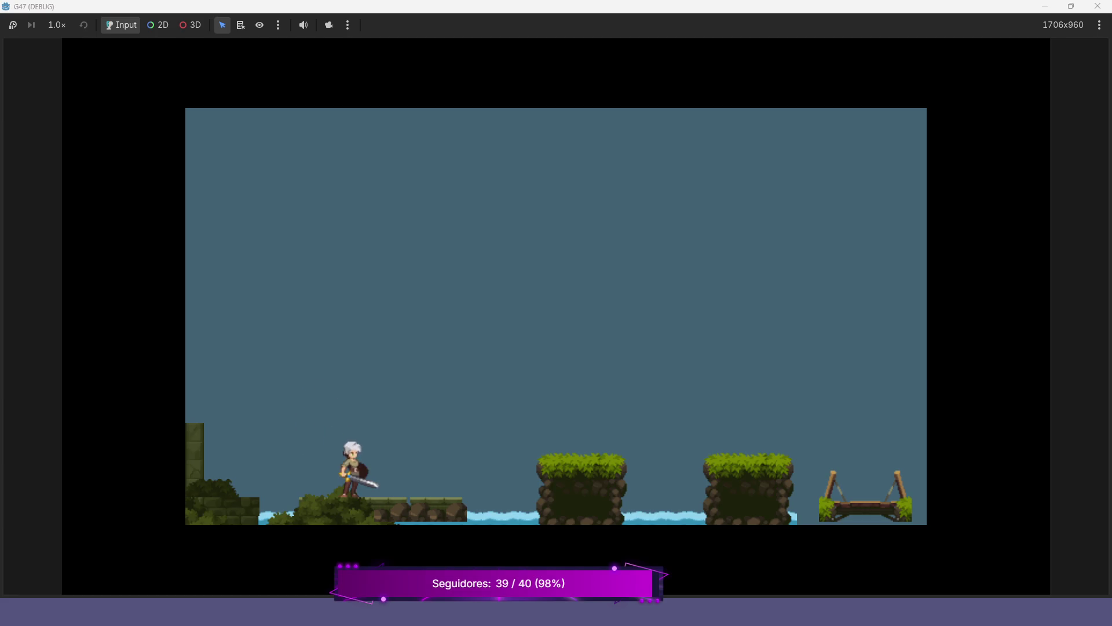
pyautogui.press('Left')
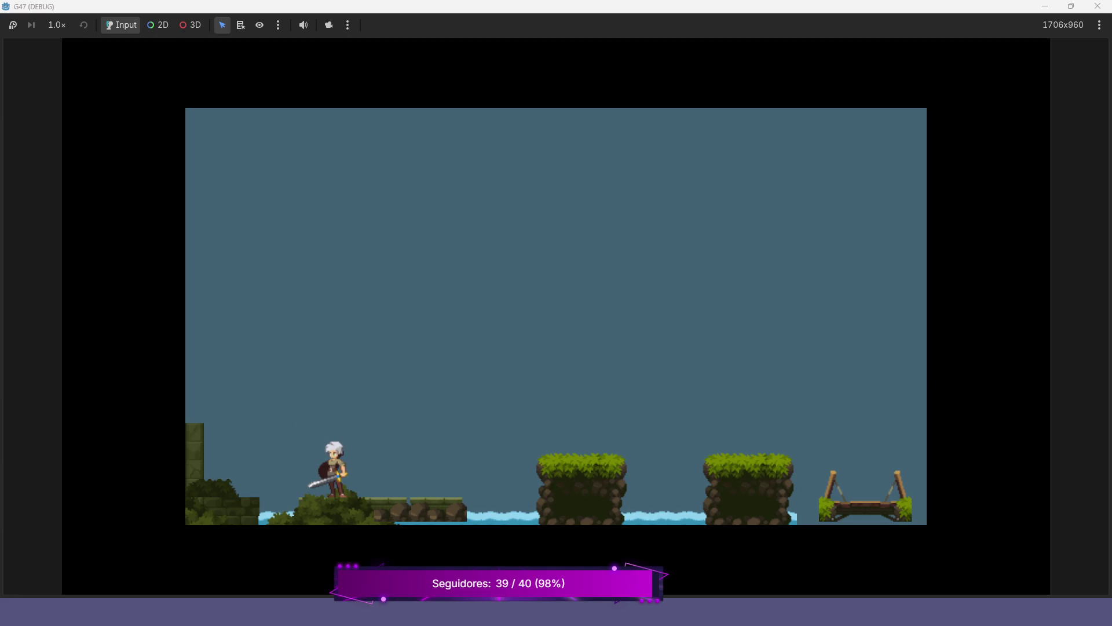
pyautogui.press('Right')
pyautogui.press('space')
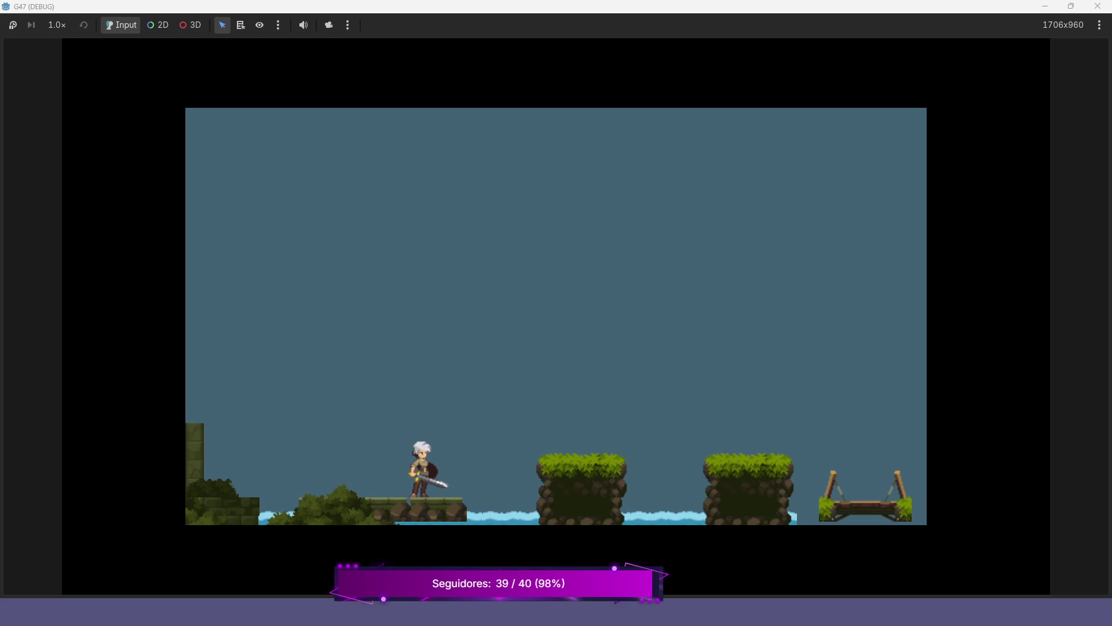
pyautogui.press('Right')
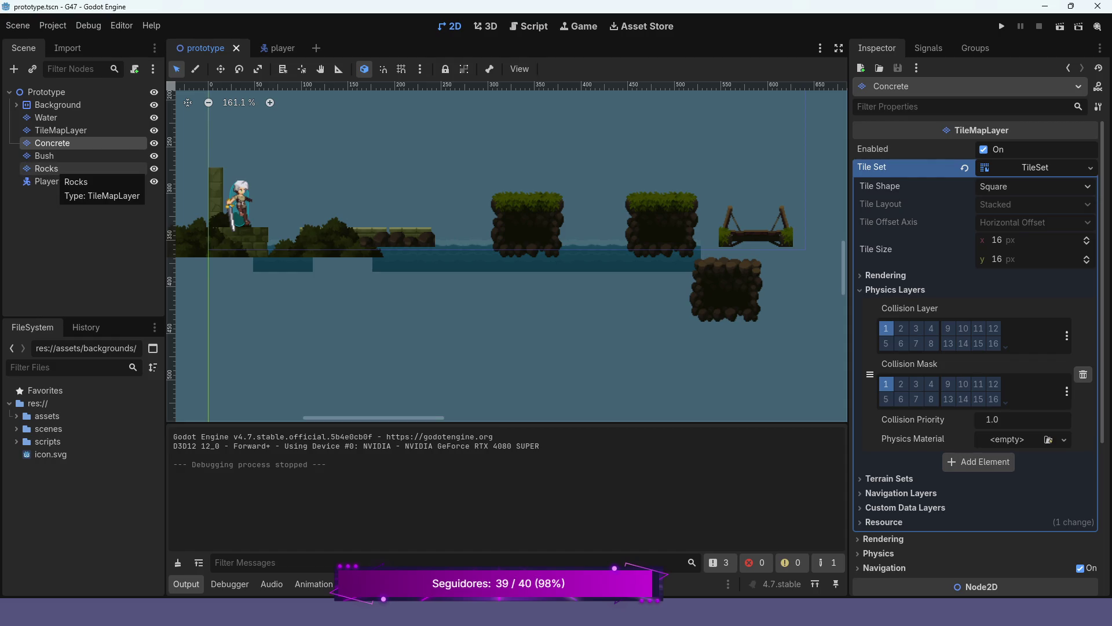
# Move Rocks above Concrete, relaunch and walk along the rock ledge, then stop the game.
pyautogui.moveTo(56, 168); pyautogui.dragTo(55, 138)
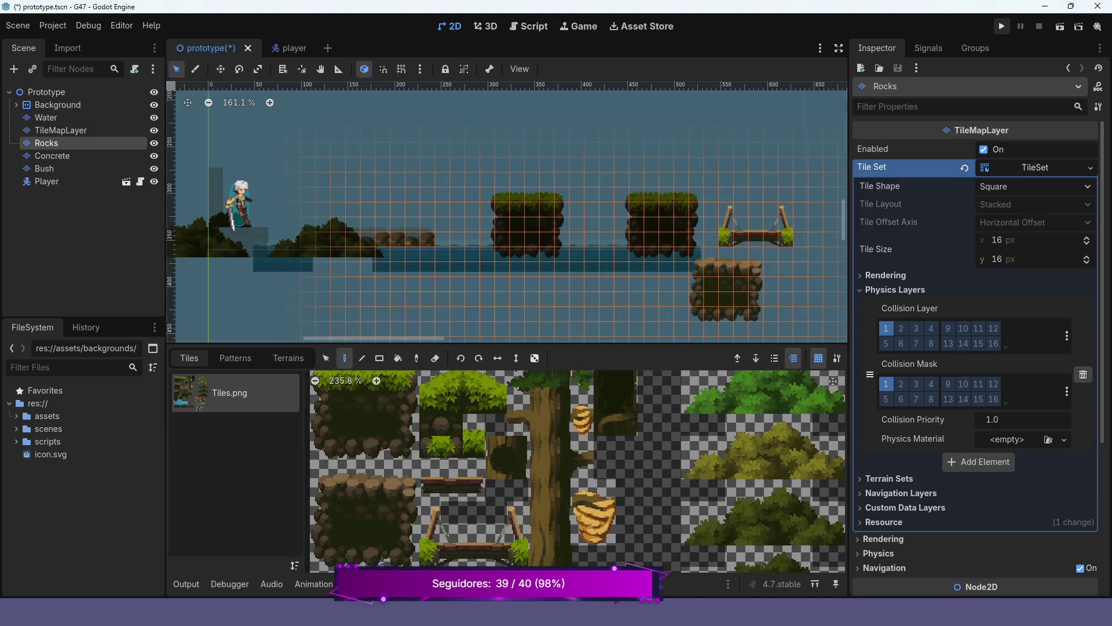
pyautogui.press('F5')
pyautogui.press('space')
pyautogui.press('Right')
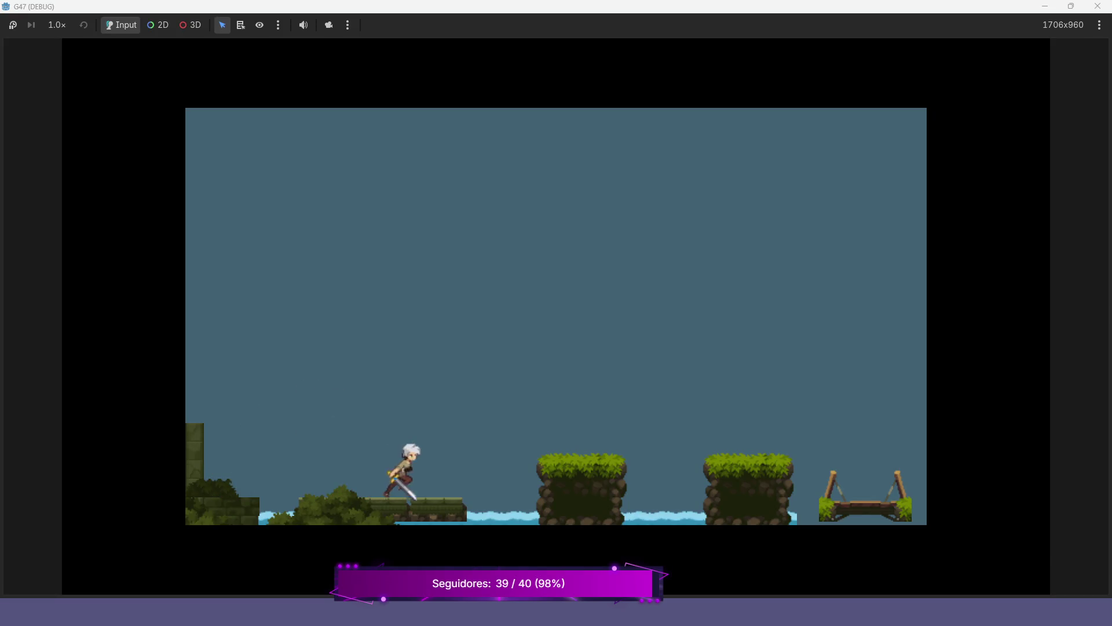
pyautogui.press('Left')
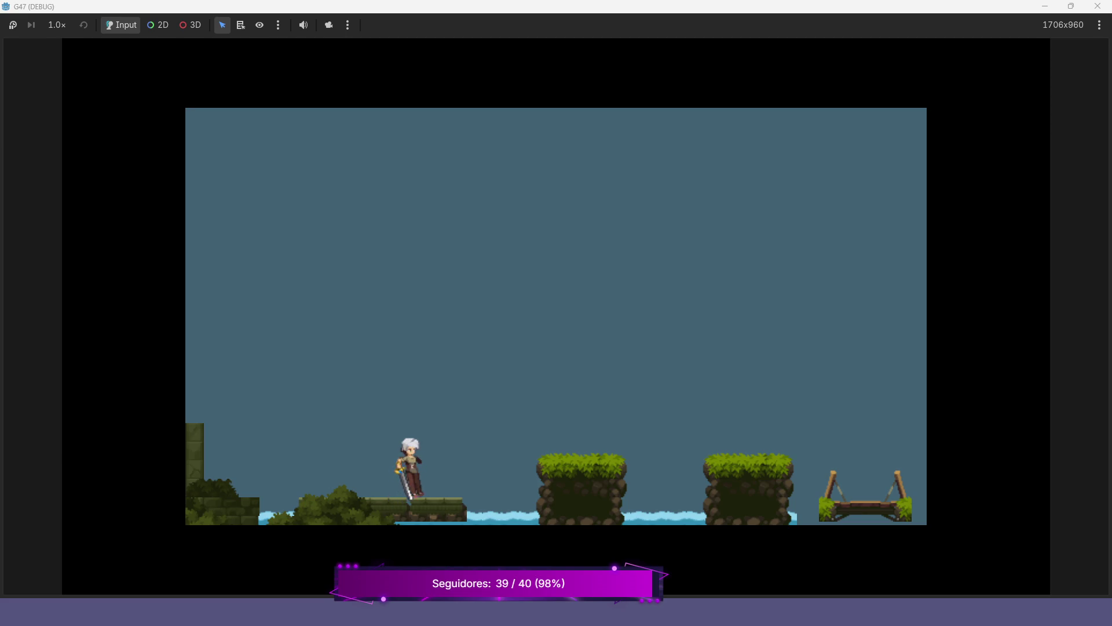
pyautogui.press('F8')
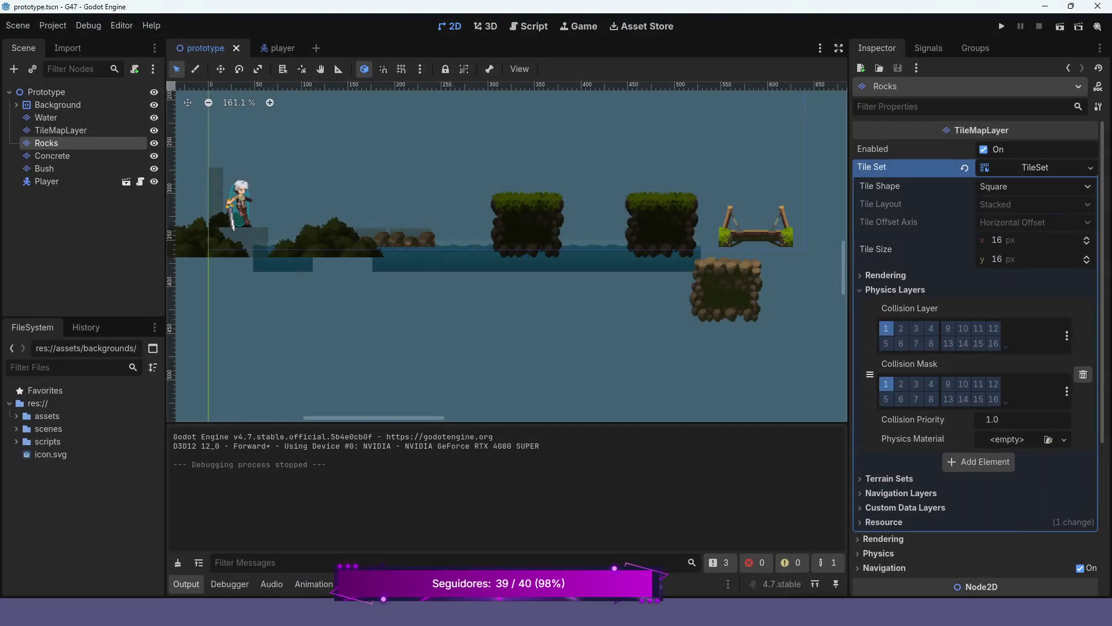
pyautogui.scroll(10, 416, 226)
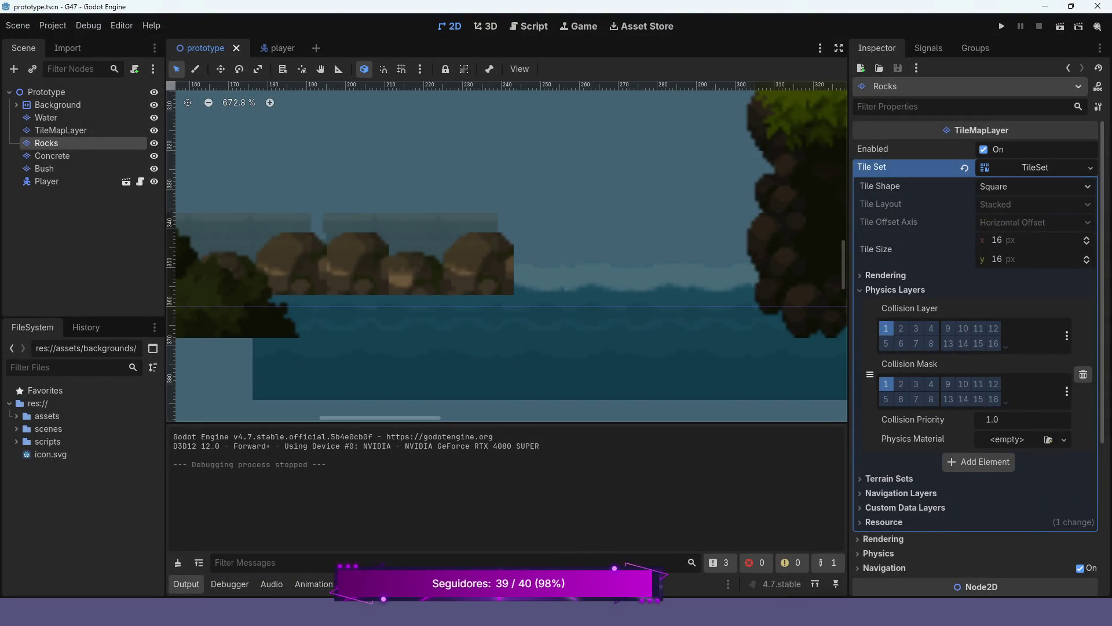
pyautogui.scroll(-3, 411, 227)
pyautogui.scroll(-3, 843, 316)
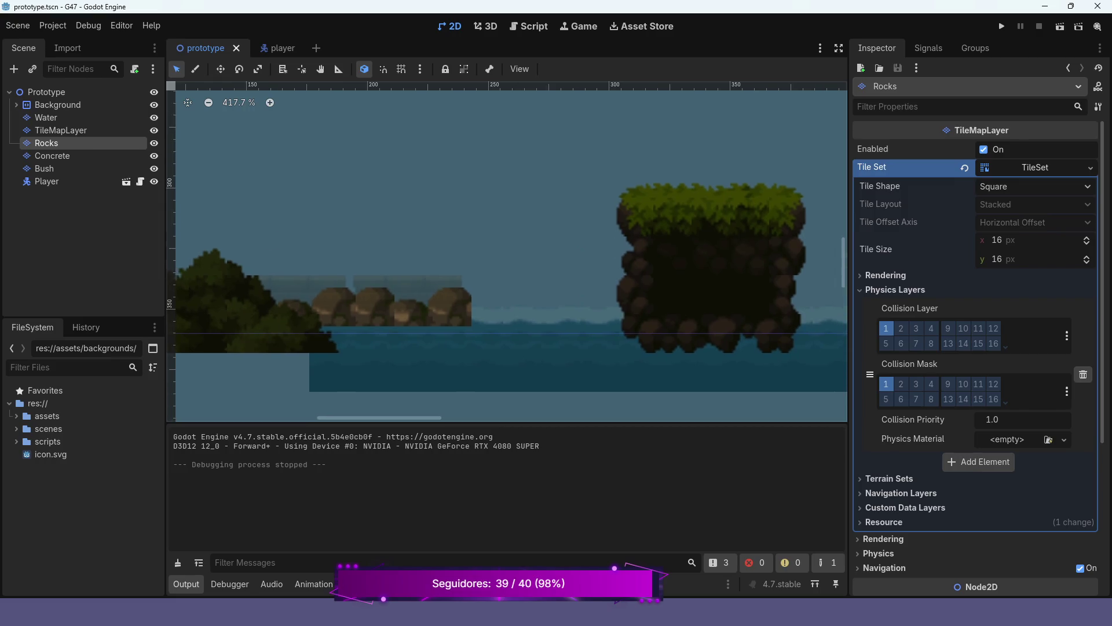
pyautogui.hscroll(5, 507, 251)
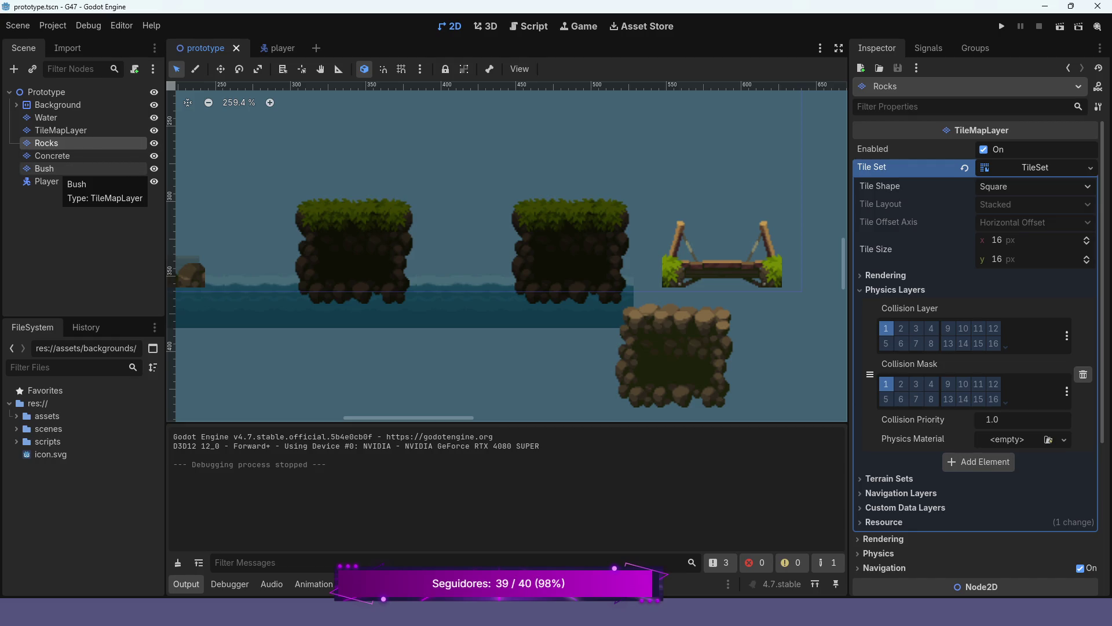
# On the Bush layer, pick the two-column tree-trunk block plus branch tiles as brush.
pyautogui.click(52, 168)
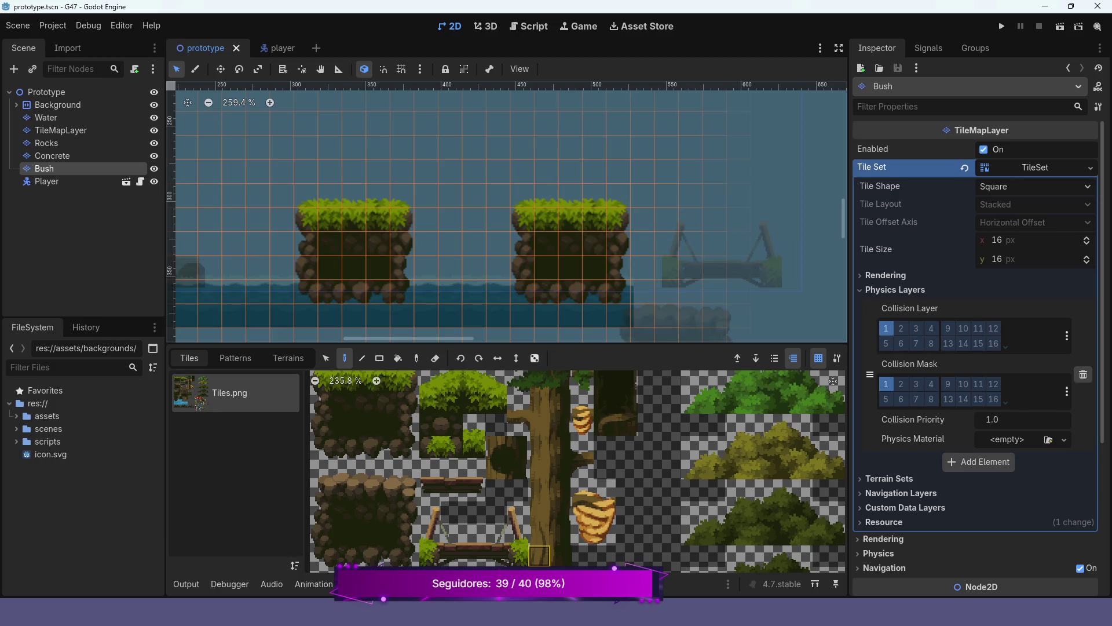
pyautogui.moveTo(539, 556)
pyautogui.mouseDown()
pyautogui.moveTo(560, 532)
pyautogui.moveTo(561, 381)
pyautogui.mouseUp()
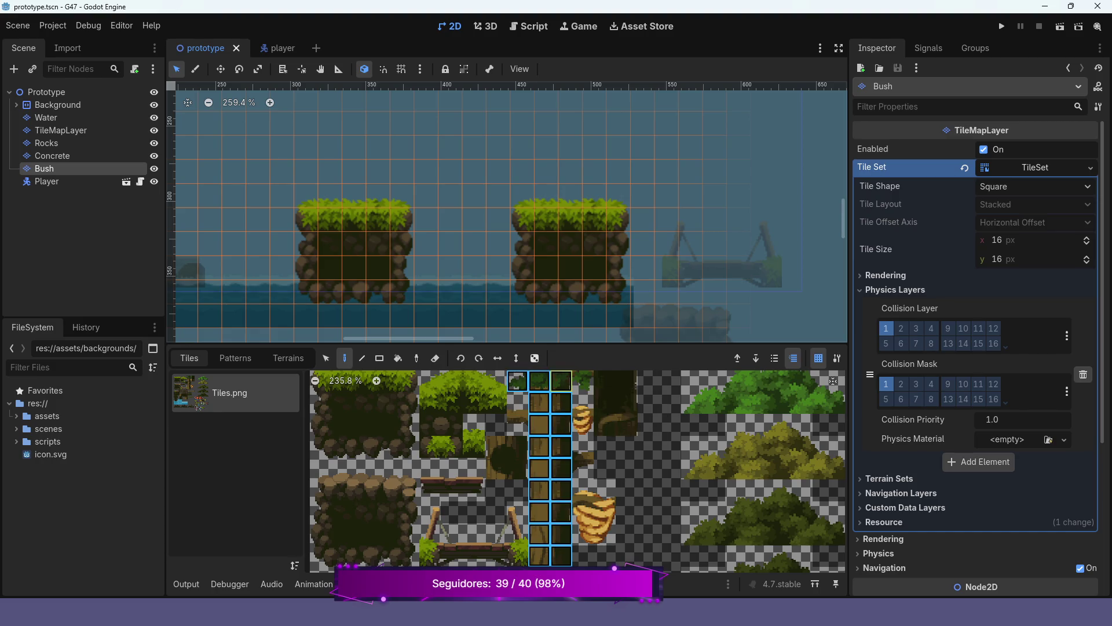
pyautogui.moveTo(517, 401); pyautogui.dragTo(518, 424)
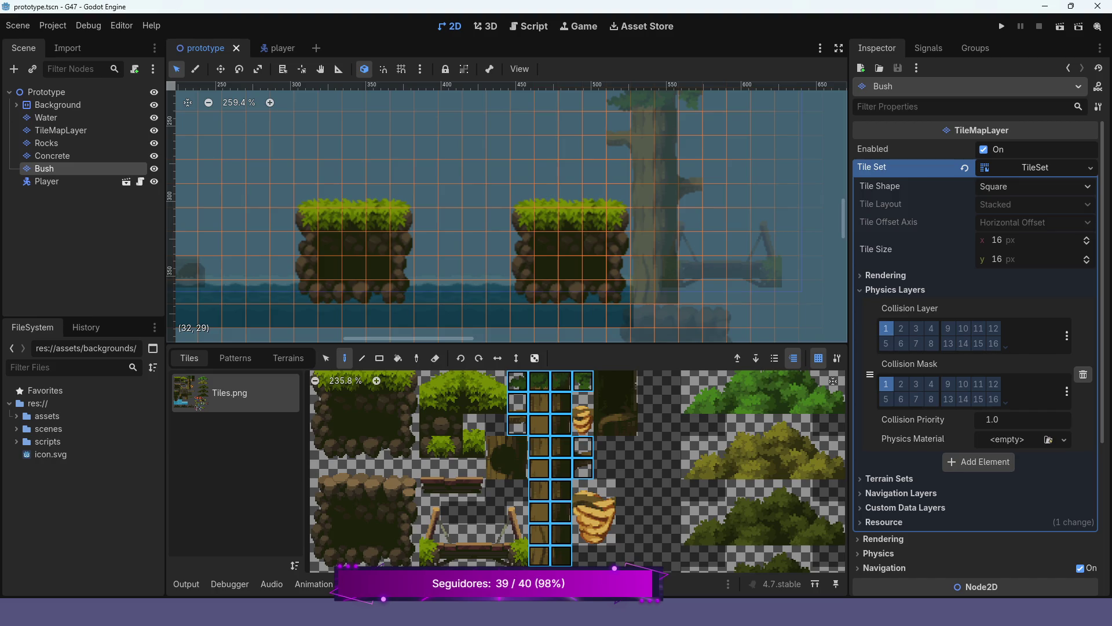
# Paint two tree trunks beside the bridge and run the game.
pyautogui.click(654, 215)
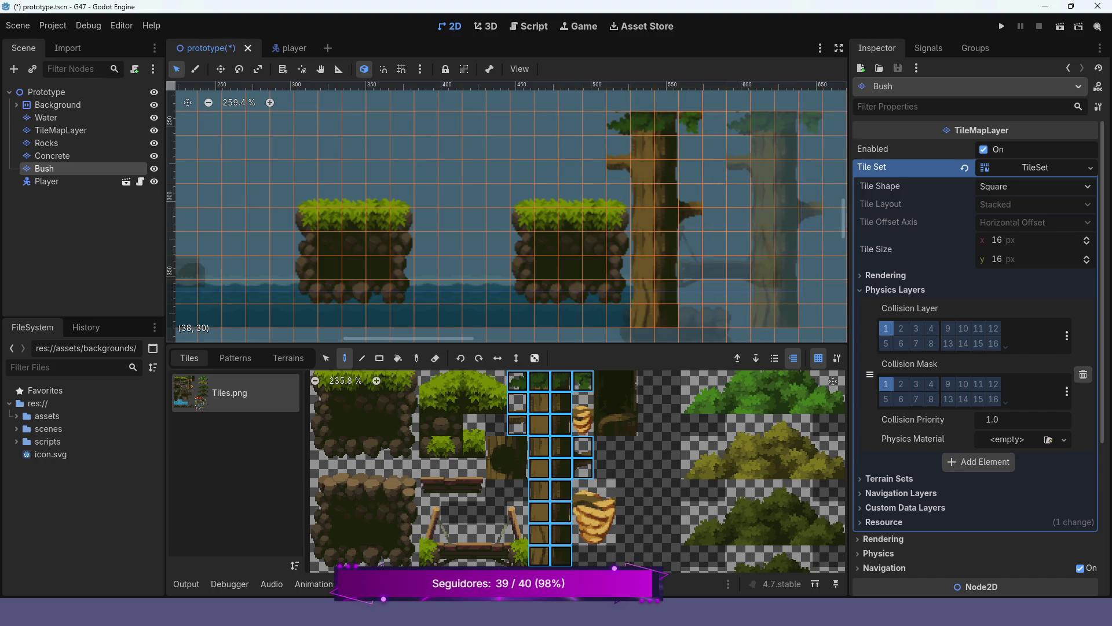
pyautogui.click(799, 214)
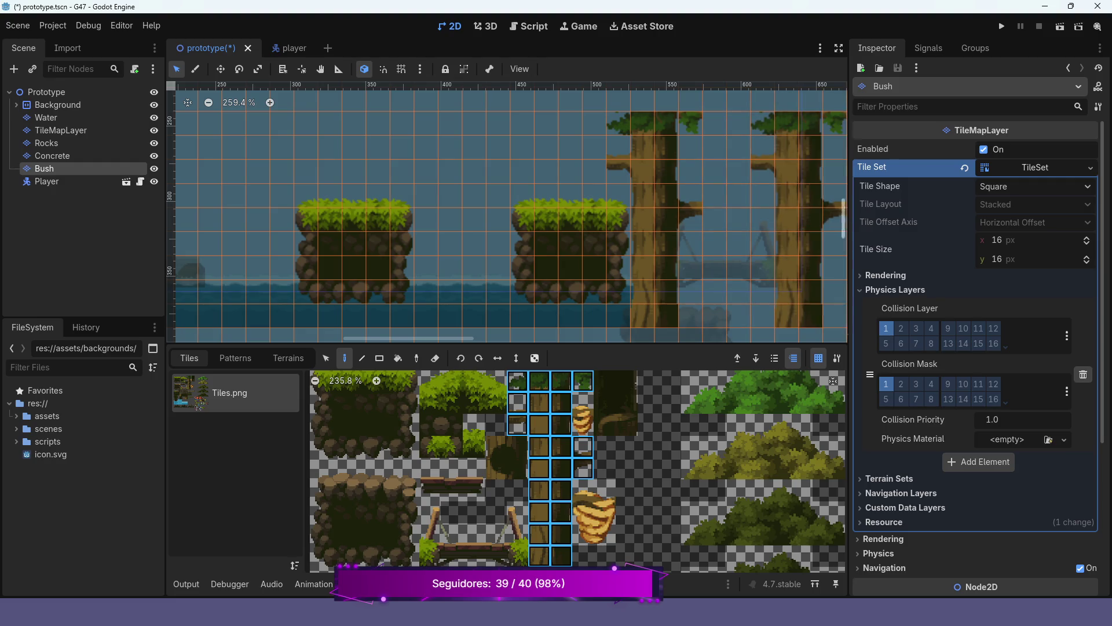
pyautogui.click(1002, 26)
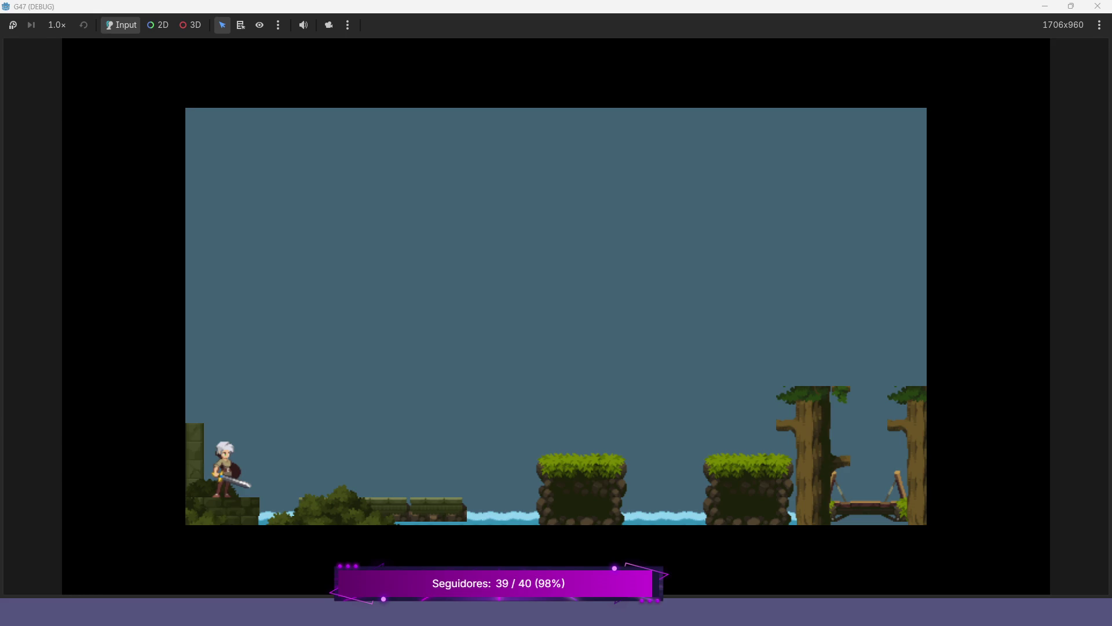
# Walk the player back and forth on the ledge, jump toward the grassy platform, then stop the game.
pyautogui.press('space')
pyautogui.press('Right')
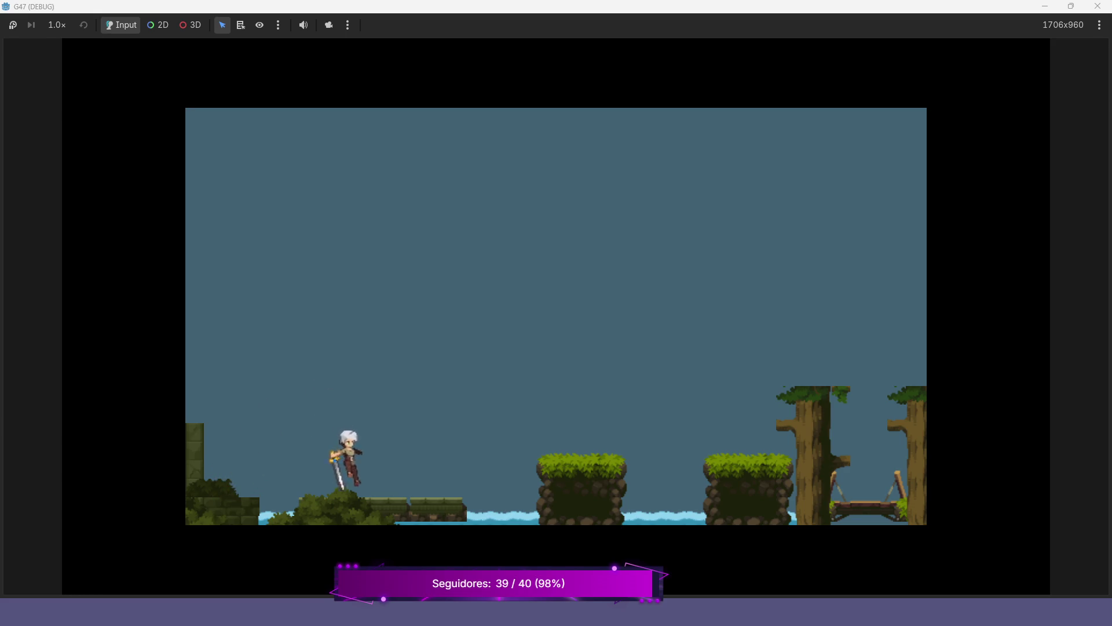
pyautogui.press('Left')
pyautogui.press('Right')
pyautogui.press('Left')
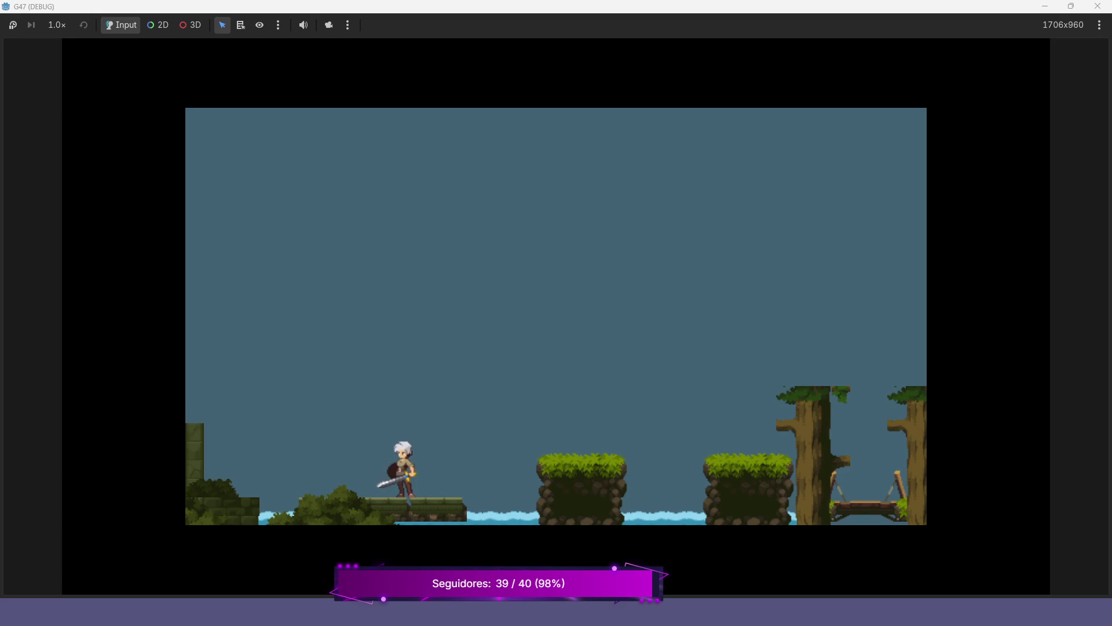
pyautogui.press('Right')
pyautogui.press('Left')
pyautogui.press('Right')
pyautogui.press('space')
pyautogui.press('space')
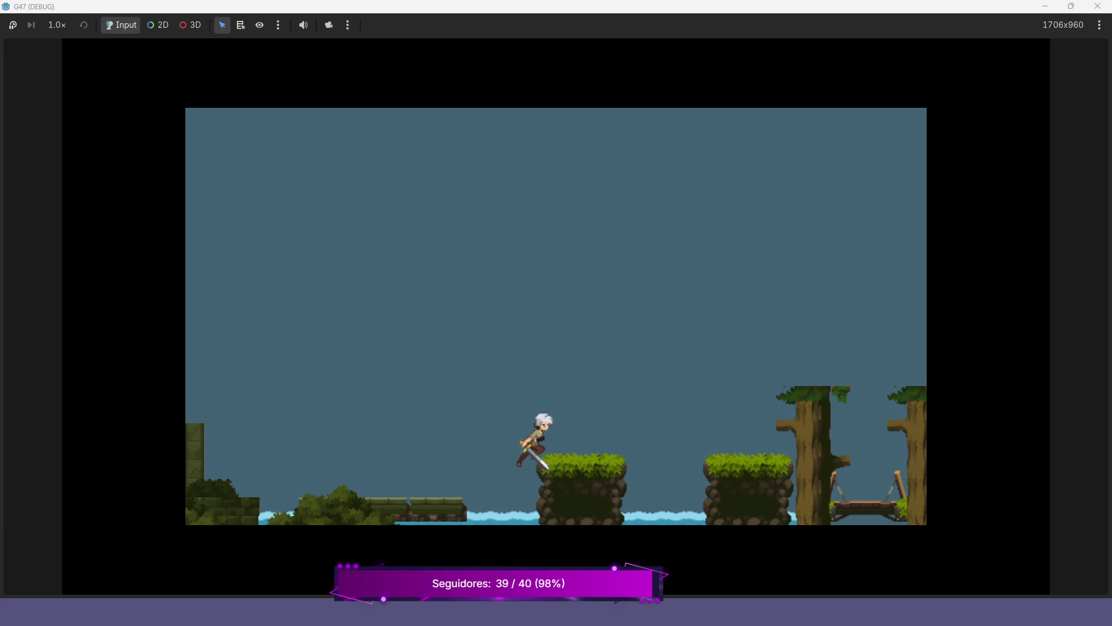
pyautogui.press('Left')
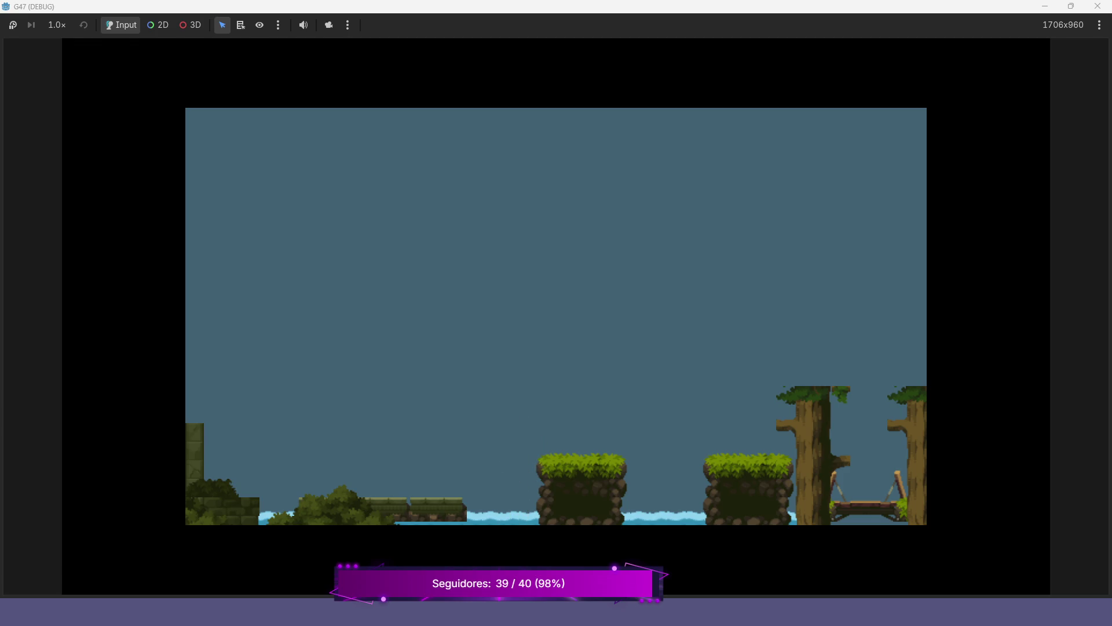
pyautogui.press('F8')
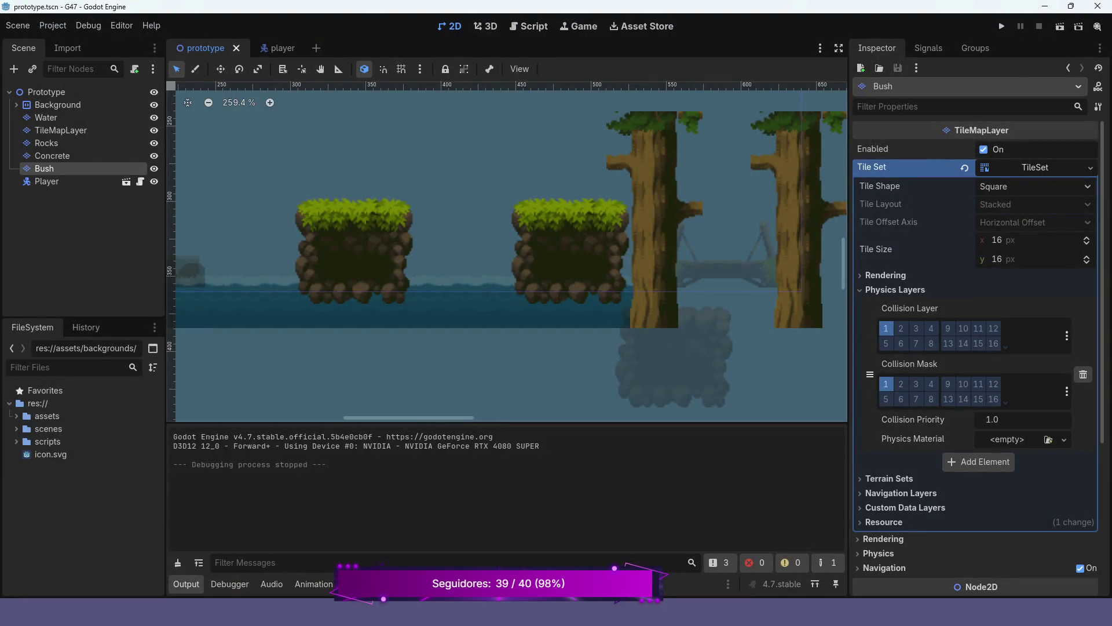
# Undo the bare tree trunks painted on the Bush layer with Ctrl+Z.
pyautogui.scroll(-3, 719, 204)
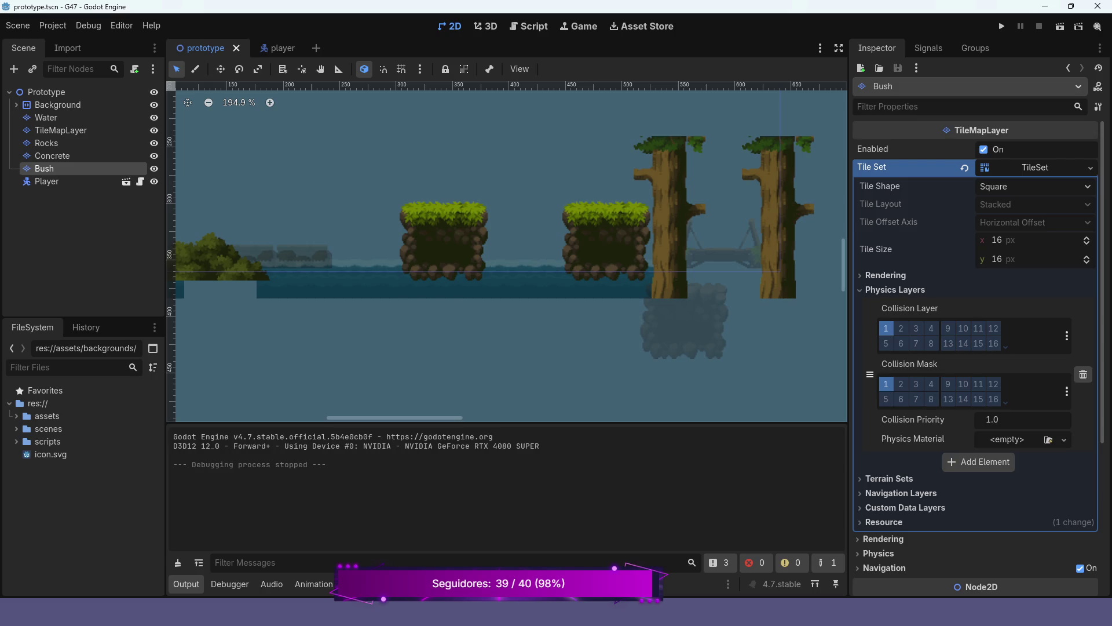
pyautogui.click(370, 584)
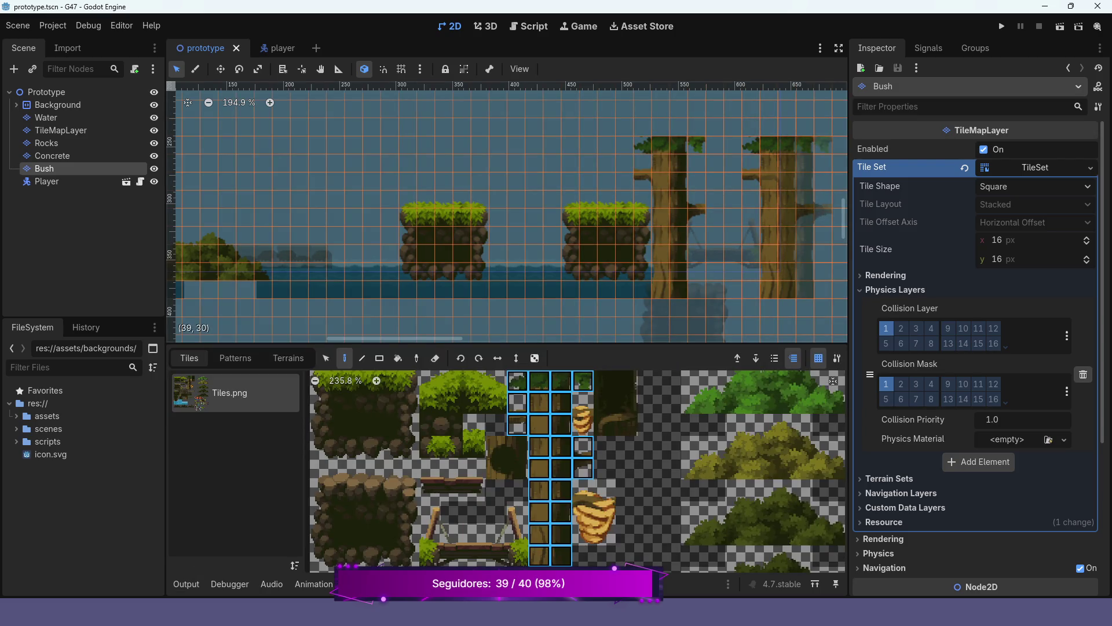
pyautogui.click(787, 217)
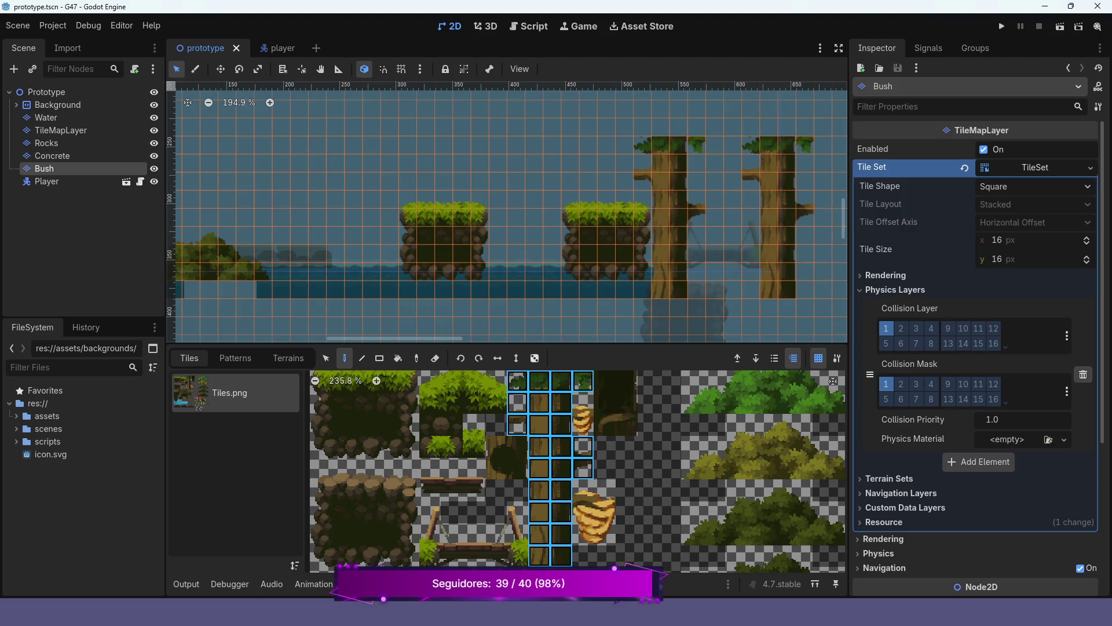
pyautogui.scroll(2, 577, 472)
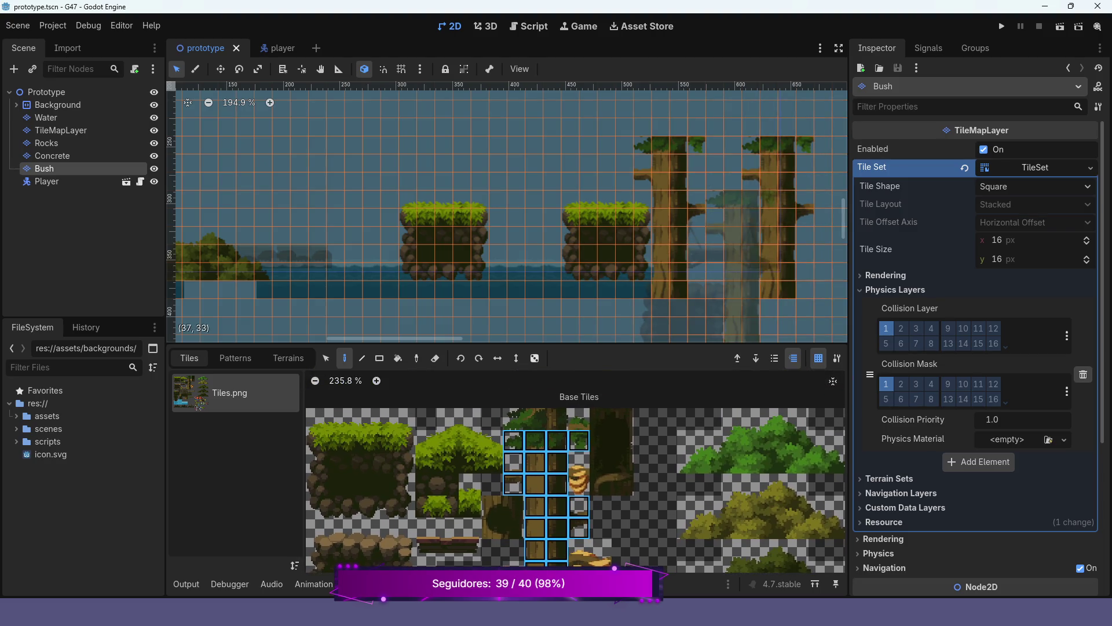
pyautogui.hotkey('ctrl', 'z')
pyautogui.hotkey('ctrl', 'z')
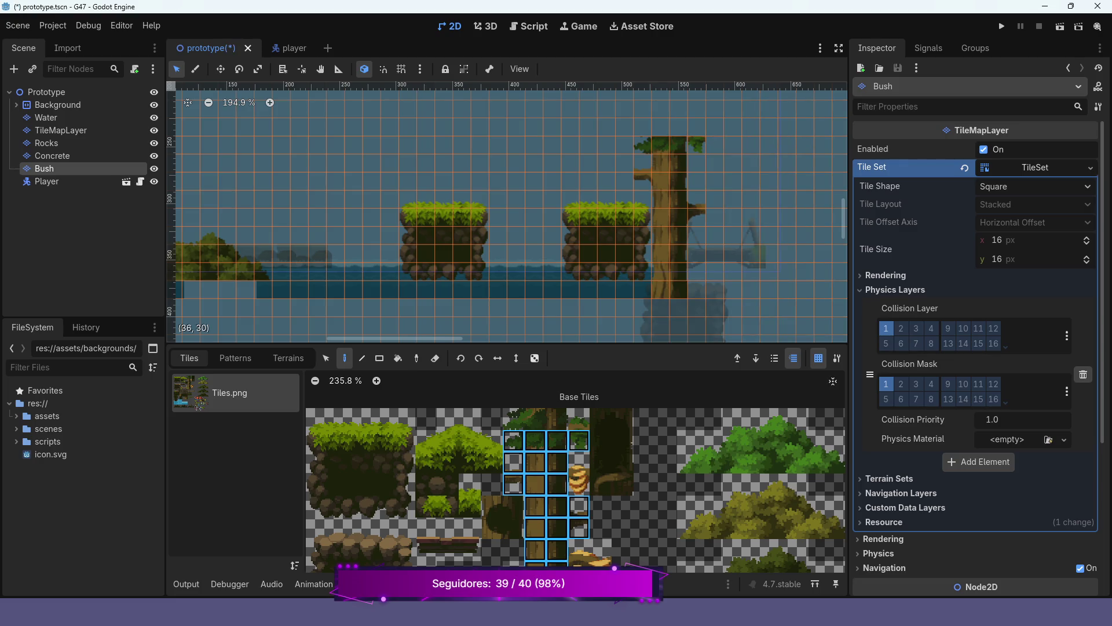
# Paint full leafy-topped trees beside the bridge from the whole-tree atlas selection, then run the game.
pyautogui.scroll(-5, 577, 489)
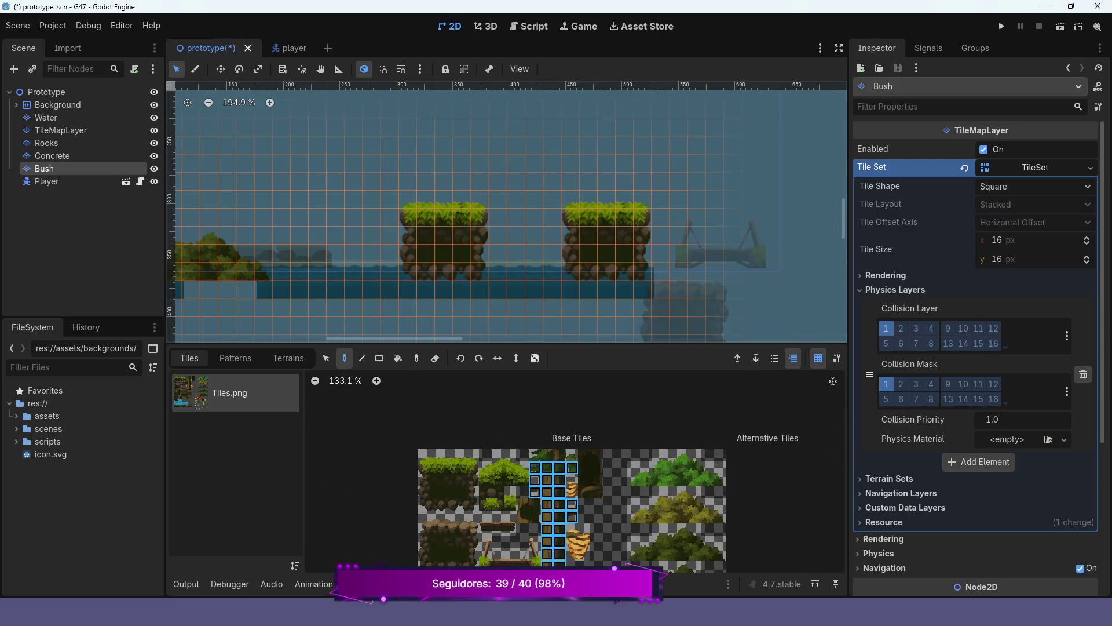
pyautogui.scroll(5, 498, 565)
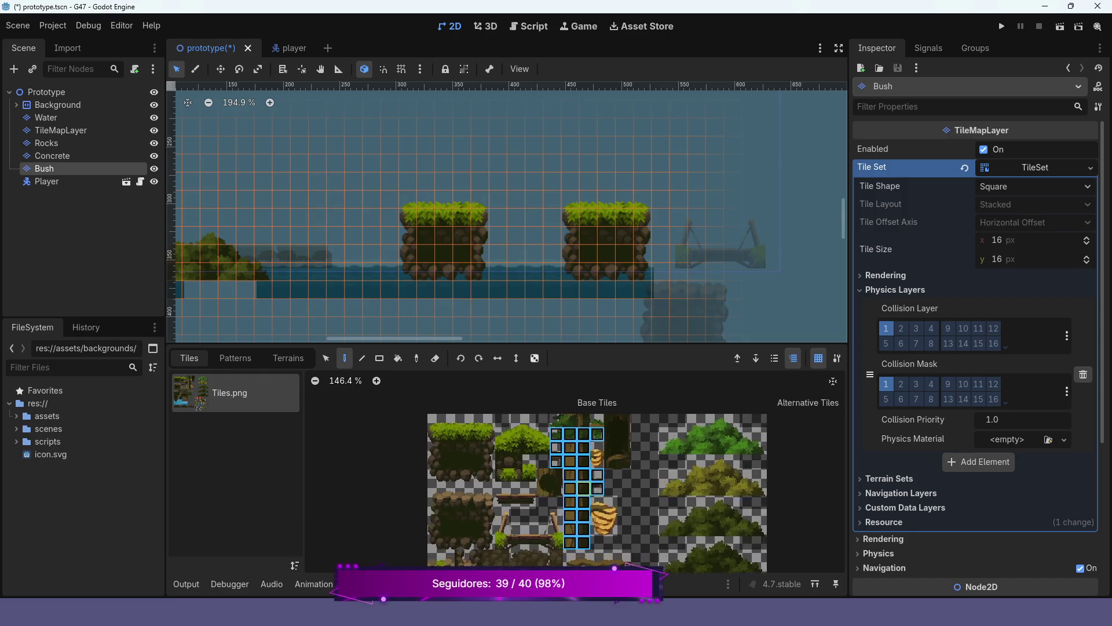
pyautogui.scroll(3, 603, 499)
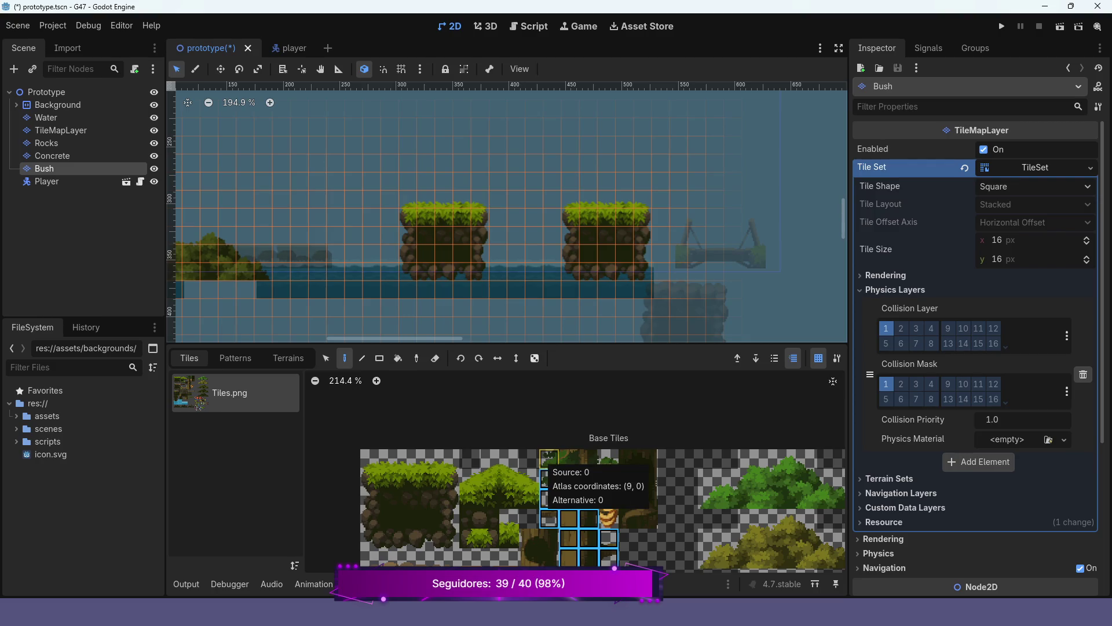
pyautogui.click(589, 459)
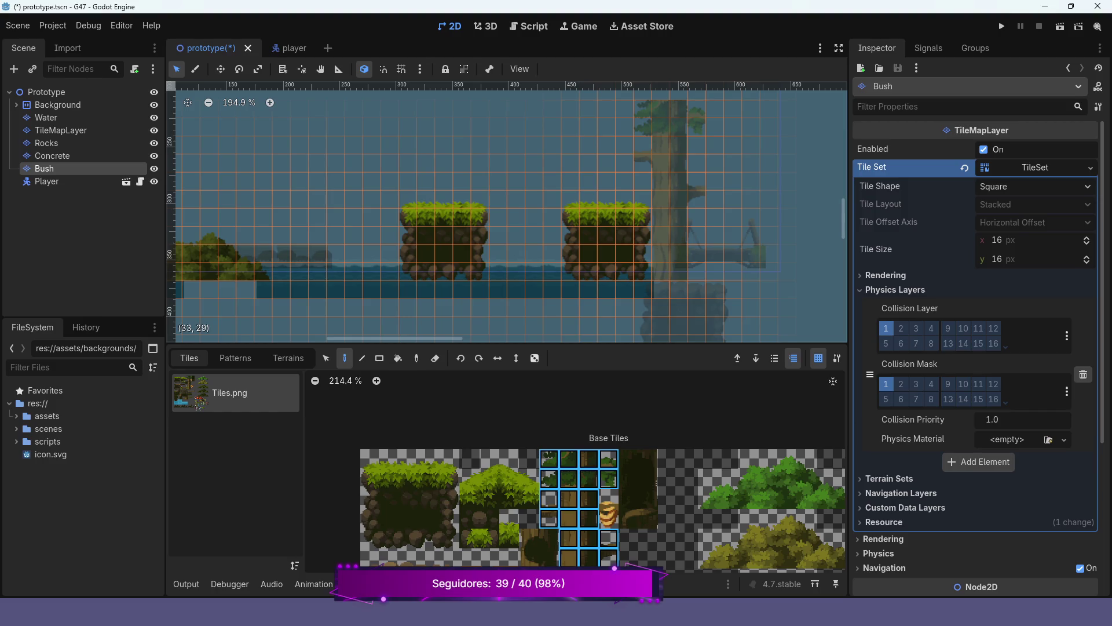
pyautogui.click(670, 190)
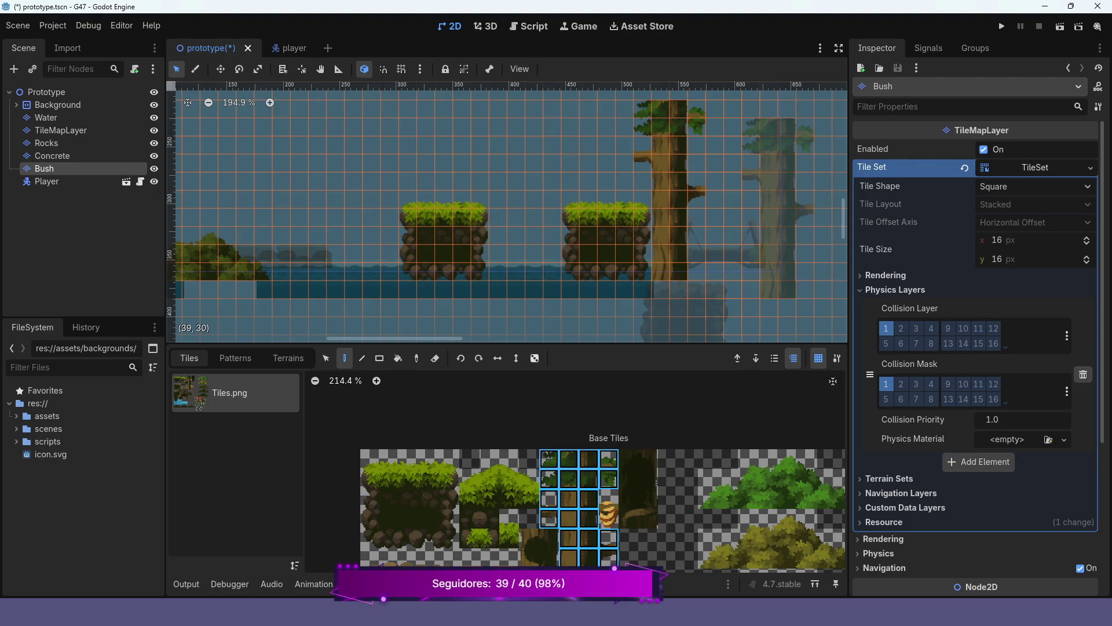
pyautogui.scroll(-2, 602, 225)
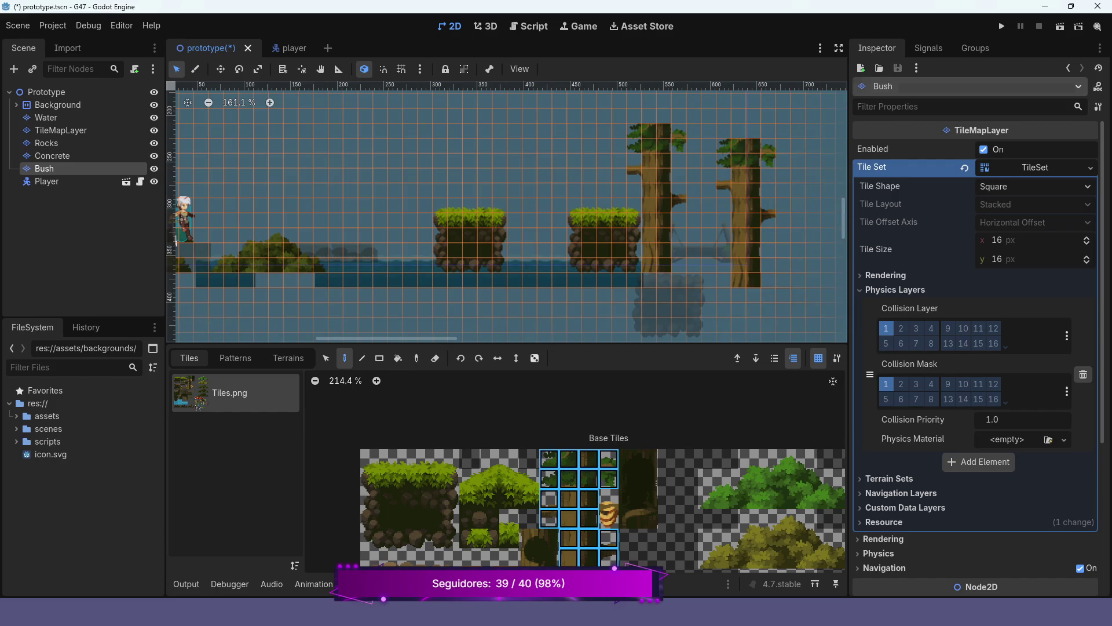
pyautogui.click(1002, 26)
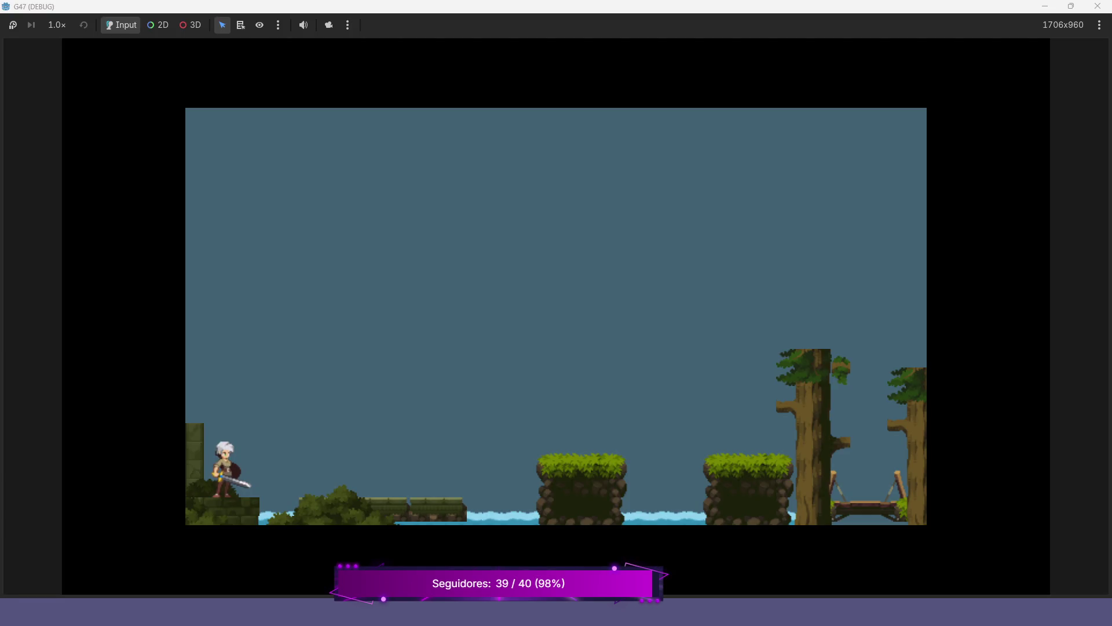
# Jump onto the trees and run back and forth across the bridge, then stop with F8.
pyautogui.press('space')
pyautogui.press('space')
pyautogui.press('Right')
pyautogui.press('space')
pyautogui.press('space')
pyautogui.press('space')
pyautogui.press('space')
pyautogui.press('Right')
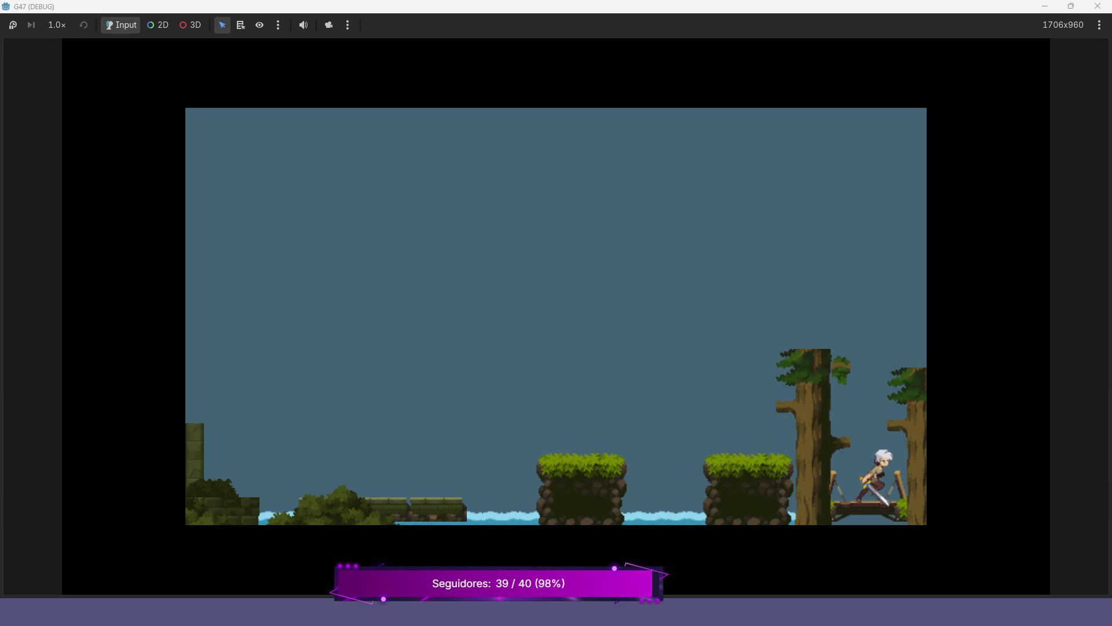
pyautogui.press('Left')
pyautogui.press('Right')
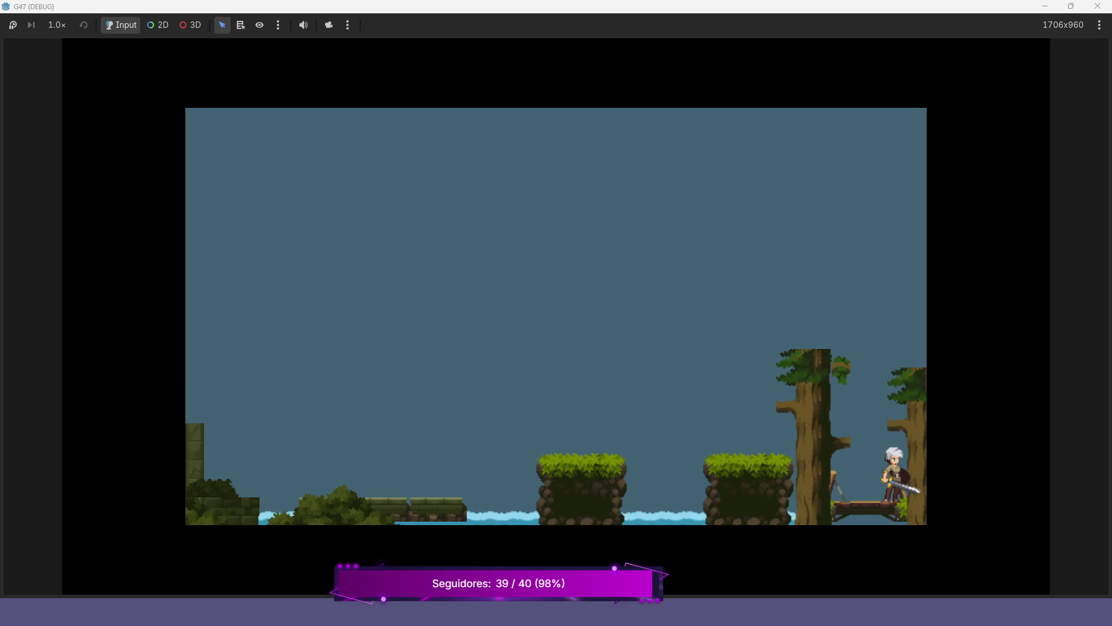
pyautogui.press('F8')
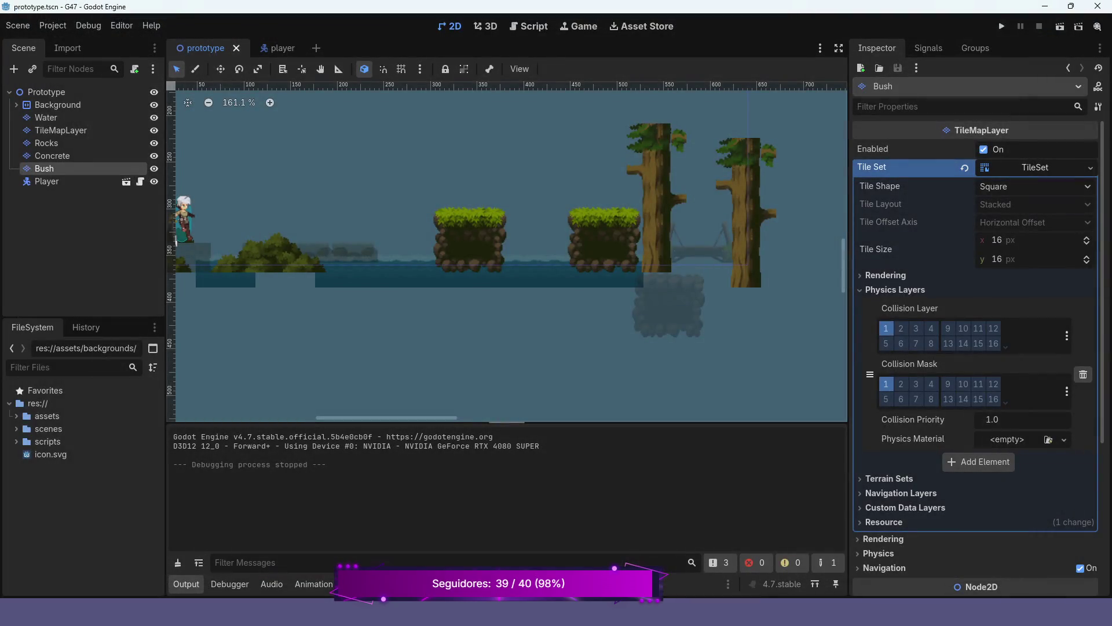
# Select the Concrete layer via Rocks, zoom in on the mossy stone platform, and show its TileSet editor.
pyautogui.click(84, 143)
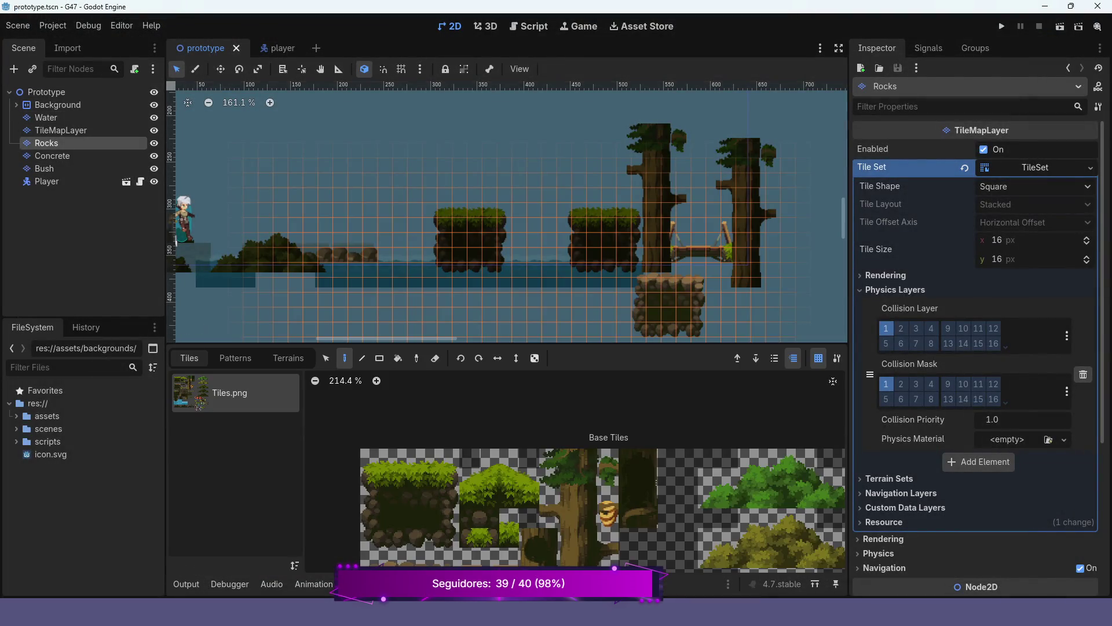
pyautogui.scroll(5, 356, 245)
pyautogui.scroll(2, 363, 189)
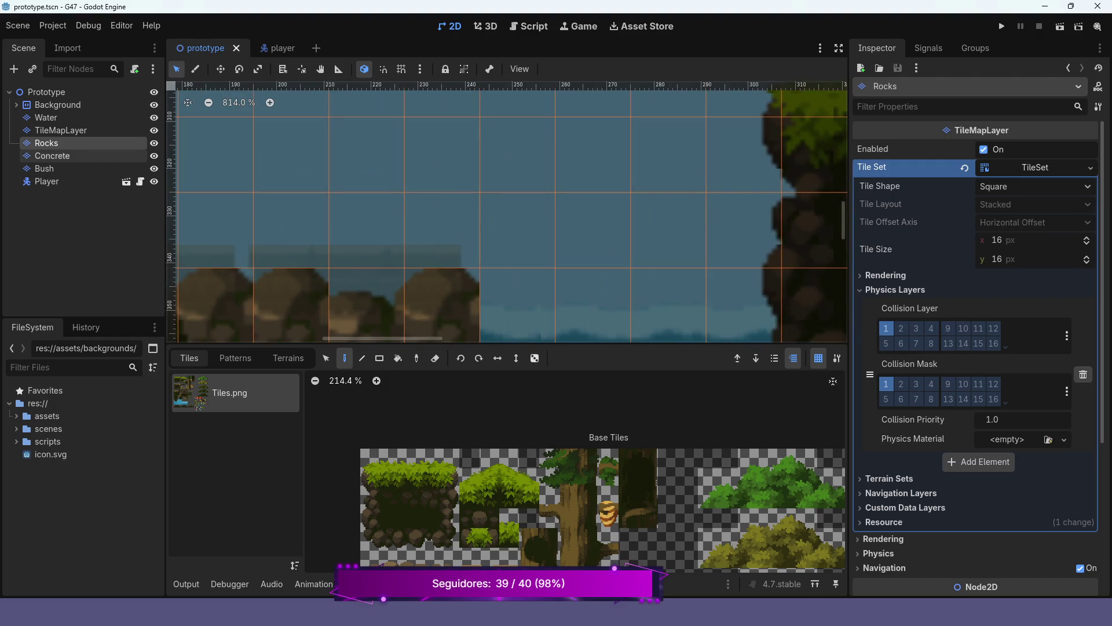
pyautogui.click(52, 155)
pyautogui.scroll(-1, 269, 199)
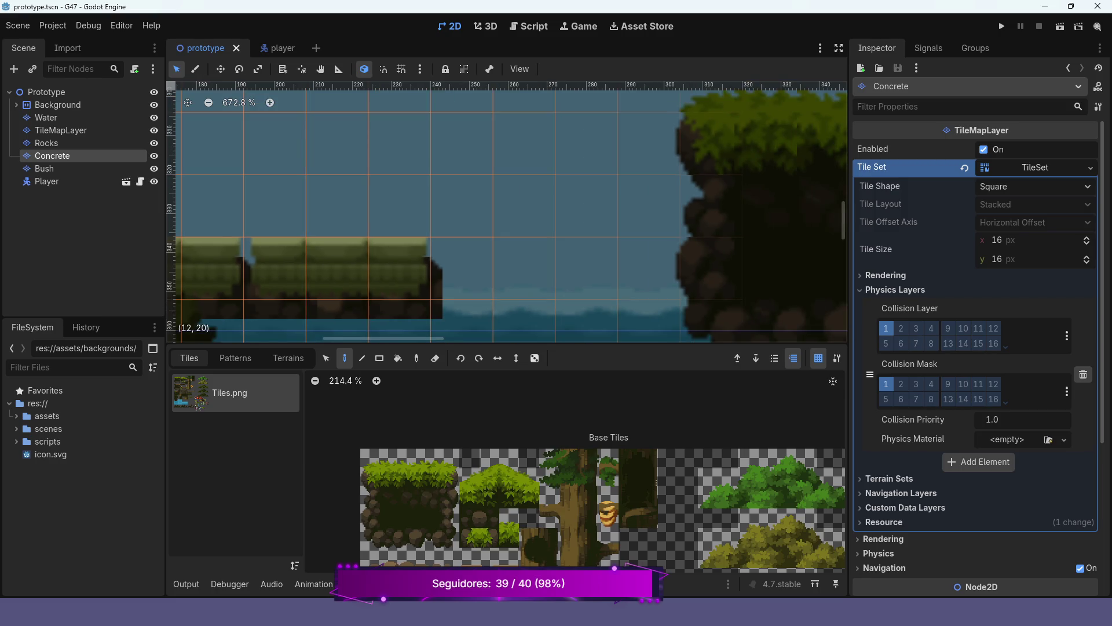
pyautogui.hscroll(-3, 507, 214)
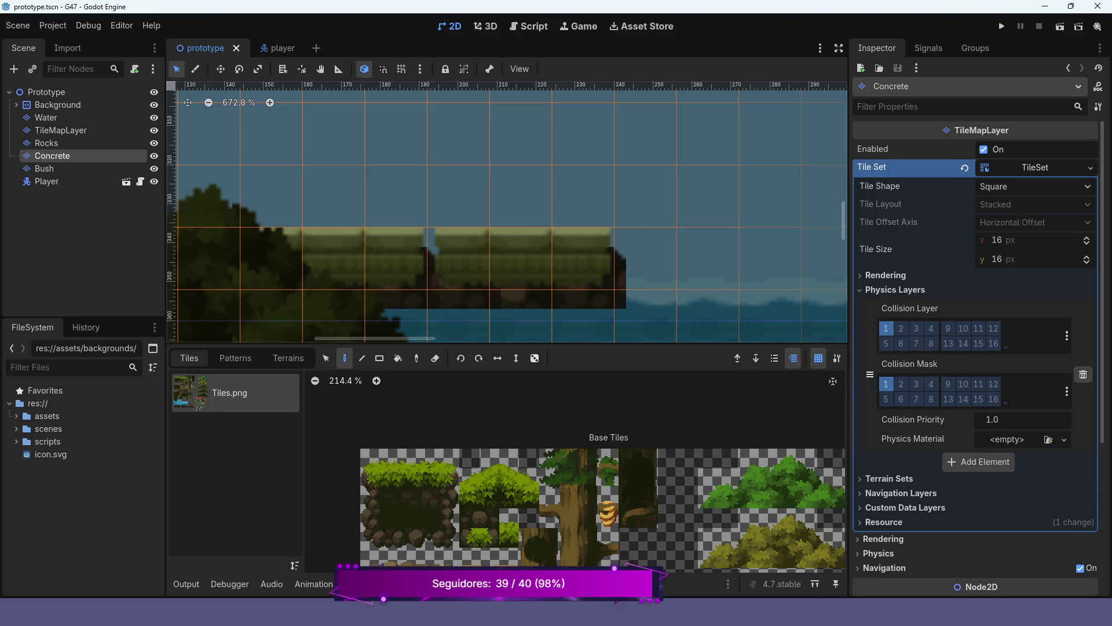
pyautogui.click(463, 583)
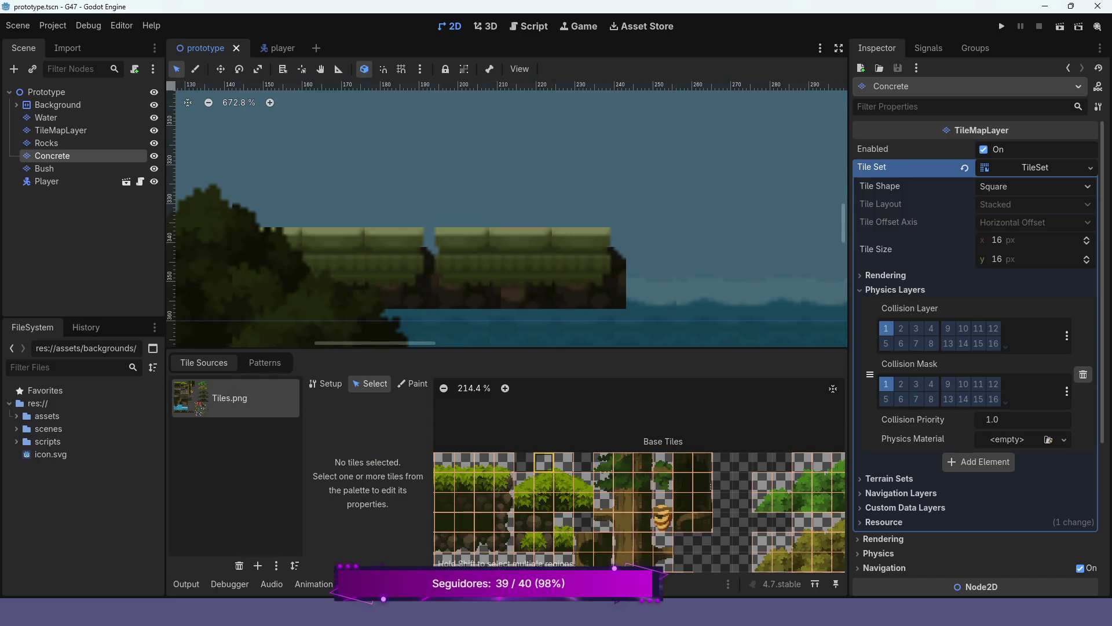
# Switch the TileSet to Paint mode and zoom the atlas onto the mossy platform tiles.
pyautogui.click(413, 384)
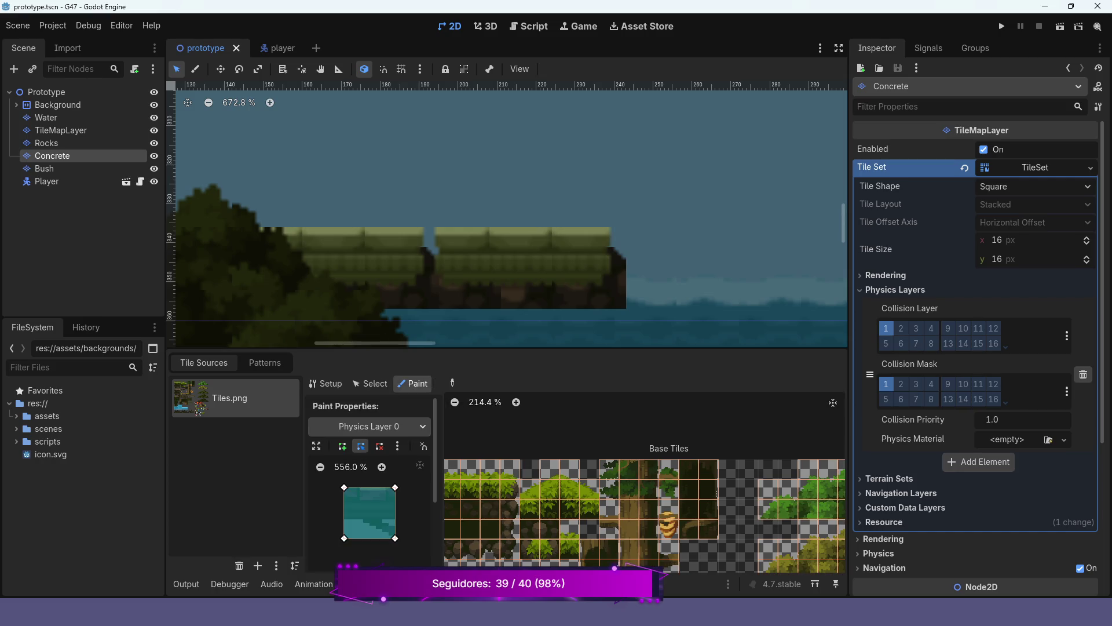
pyautogui.scroll(-5, 585, 509)
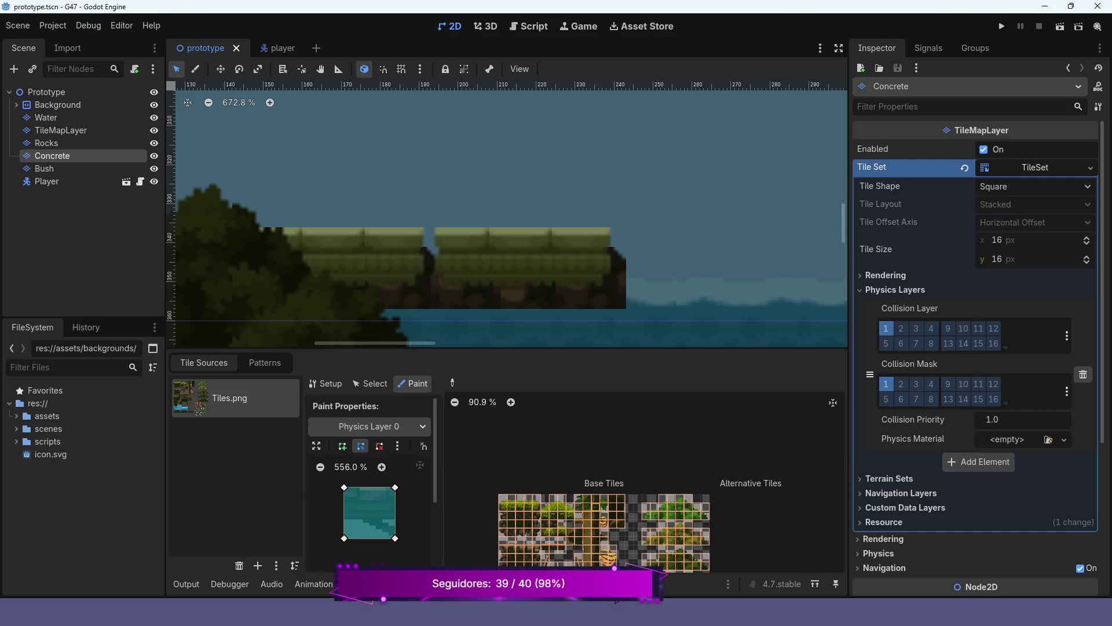
pyautogui.scroll(3, 579, 522)
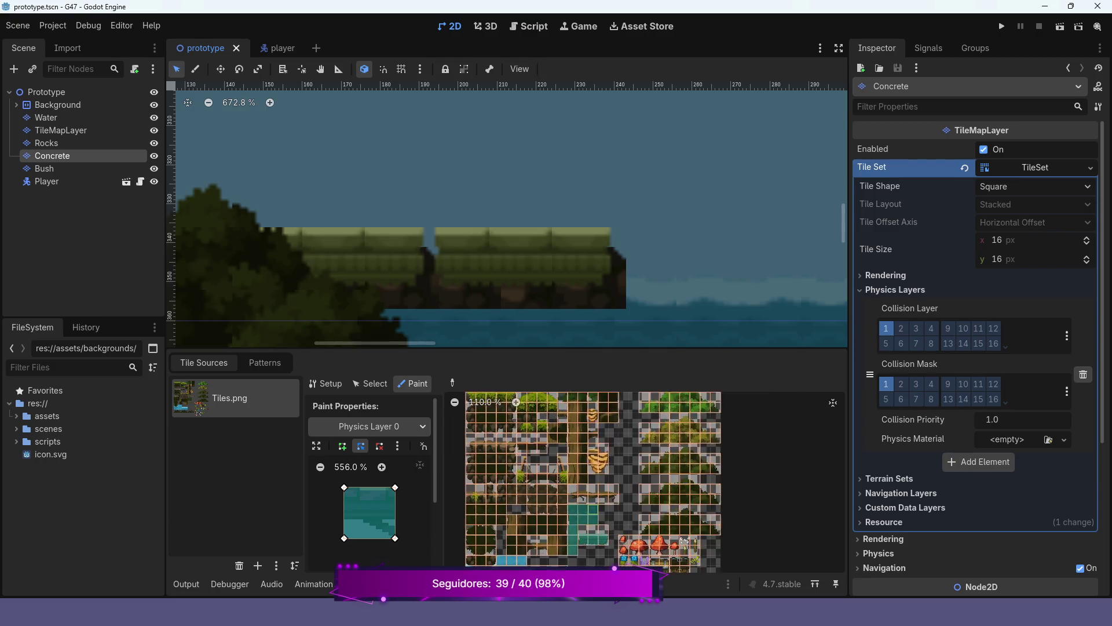
pyautogui.scroll(3, 611, 517)
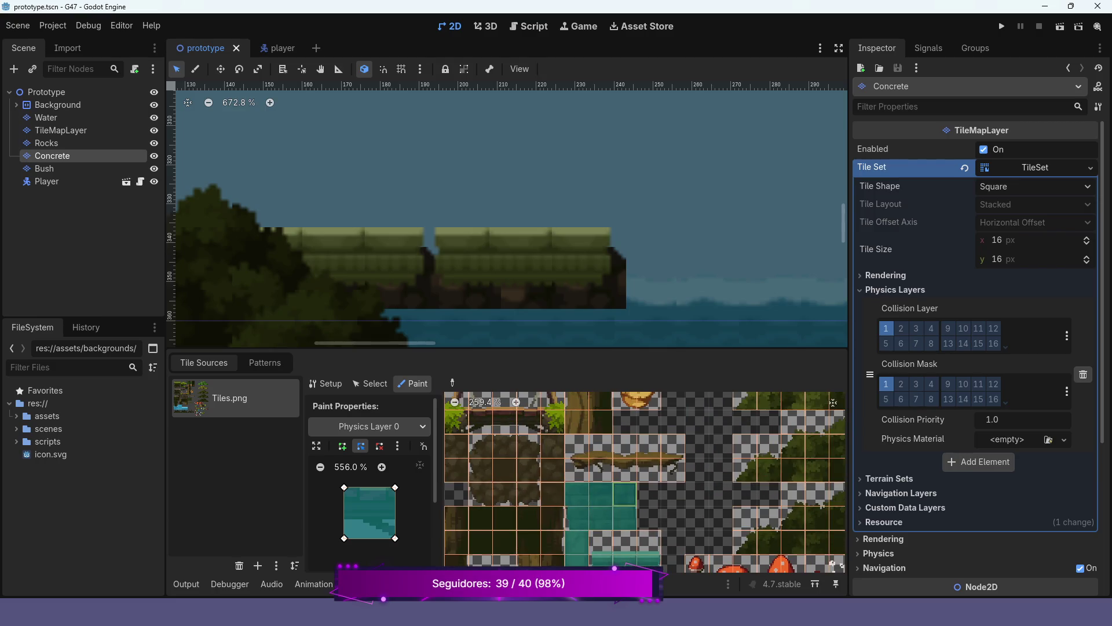
pyautogui.scroll(6, 614, 556)
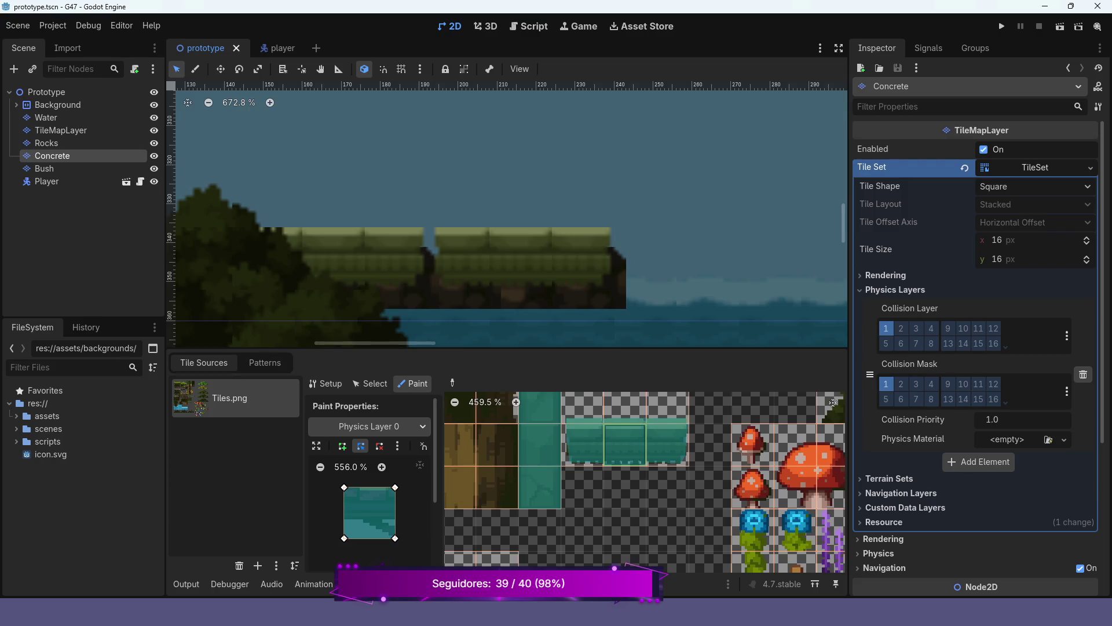
pyautogui.scroll(3, 645, 483)
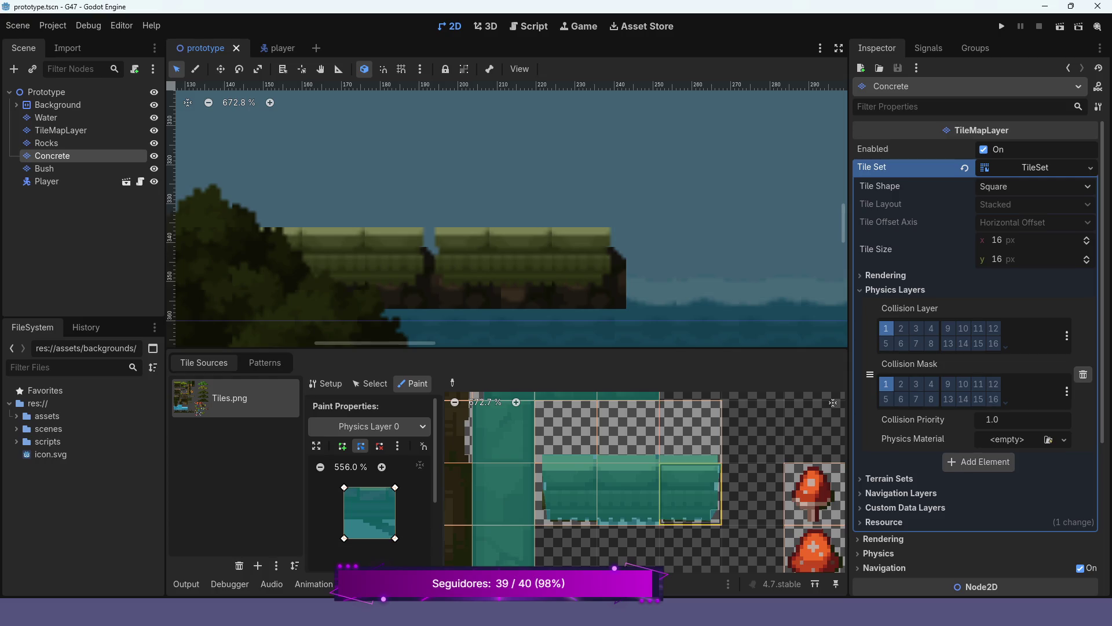
pyautogui.scroll(1, 673, 476)
pyautogui.scroll(1, 633, 479)
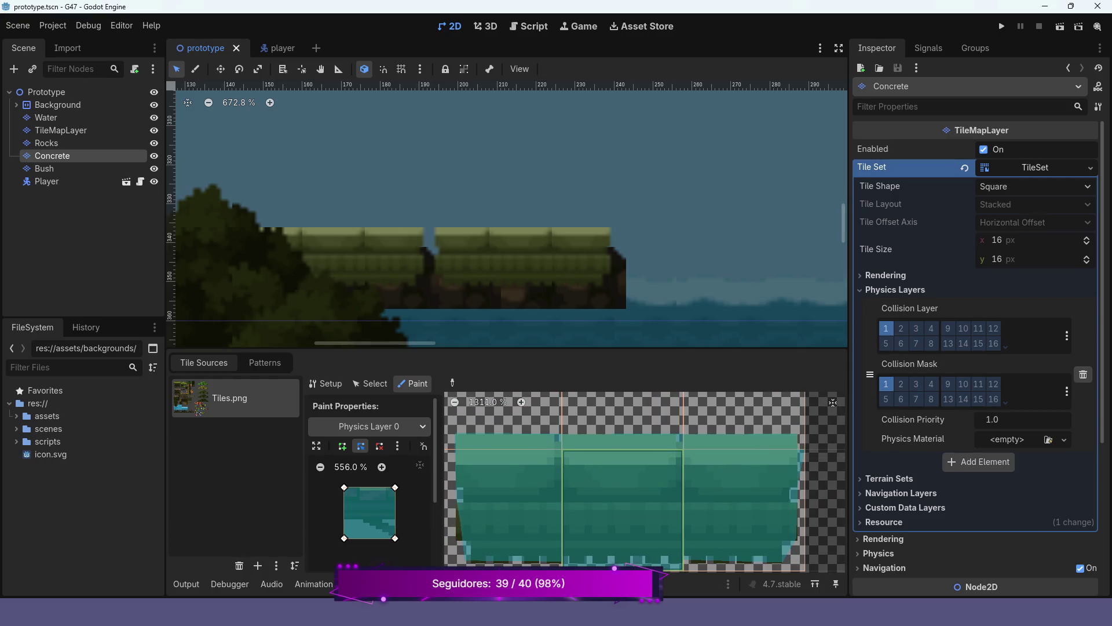
# Rework Physics Layer 0 collision on the top-left and top-right platform tiles, then save and run with F5.
pyautogui.click(513, 423)
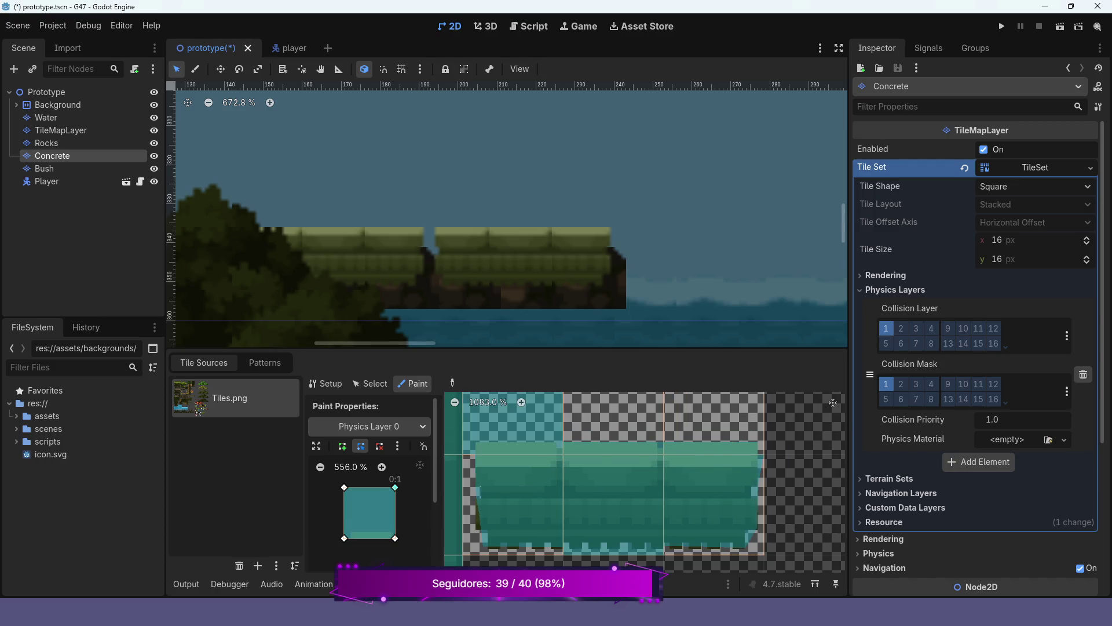
pyautogui.rightClick(396, 487)
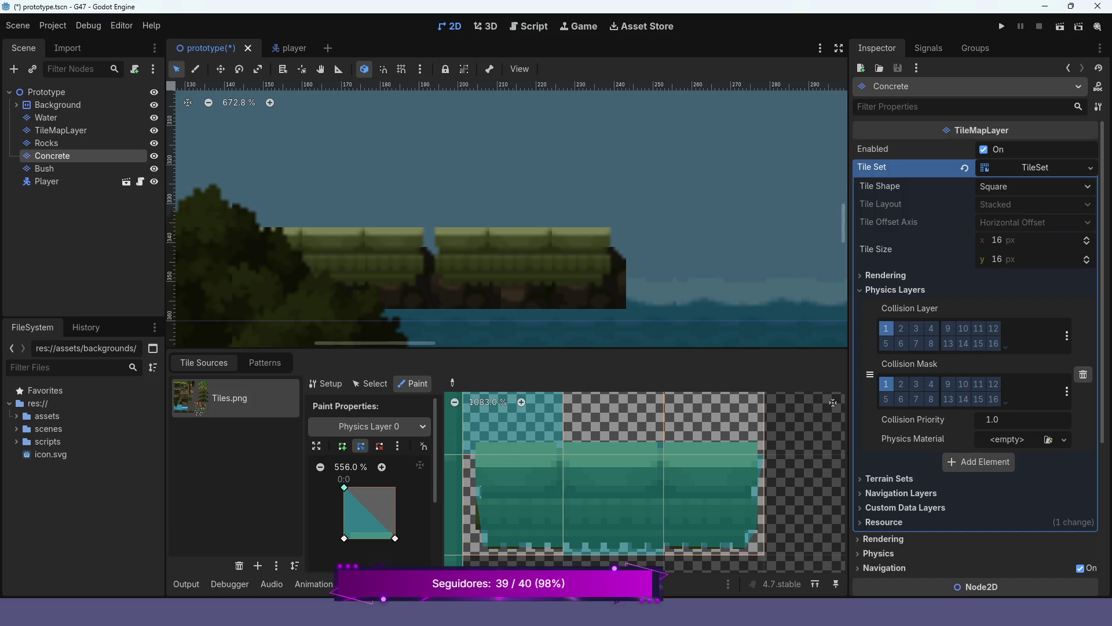
pyautogui.click(342, 446)
pyautogui.click(513, 423)
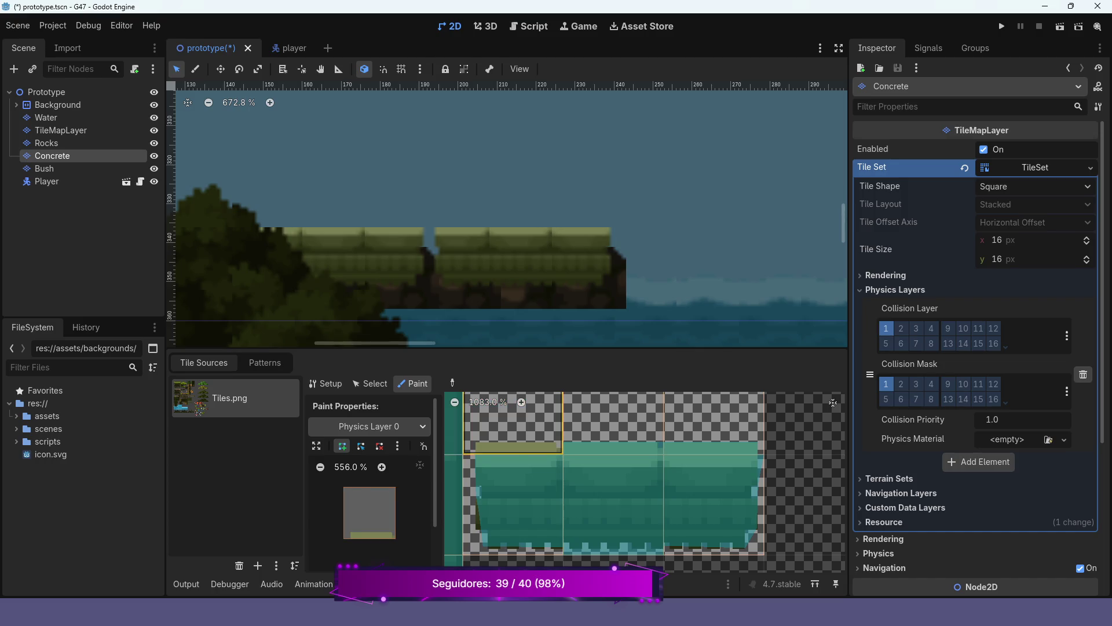
pyautogui.click(713, 423)
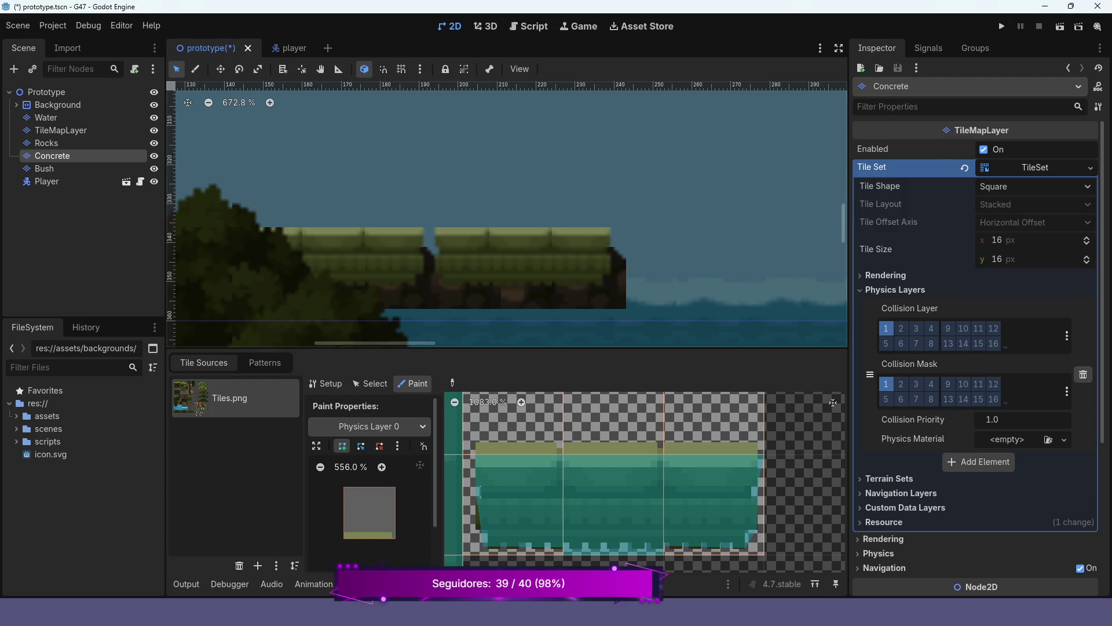
pyautogui.scroll(-5, 631, 451)
pyautogui.scroll(-2, 655, 441)
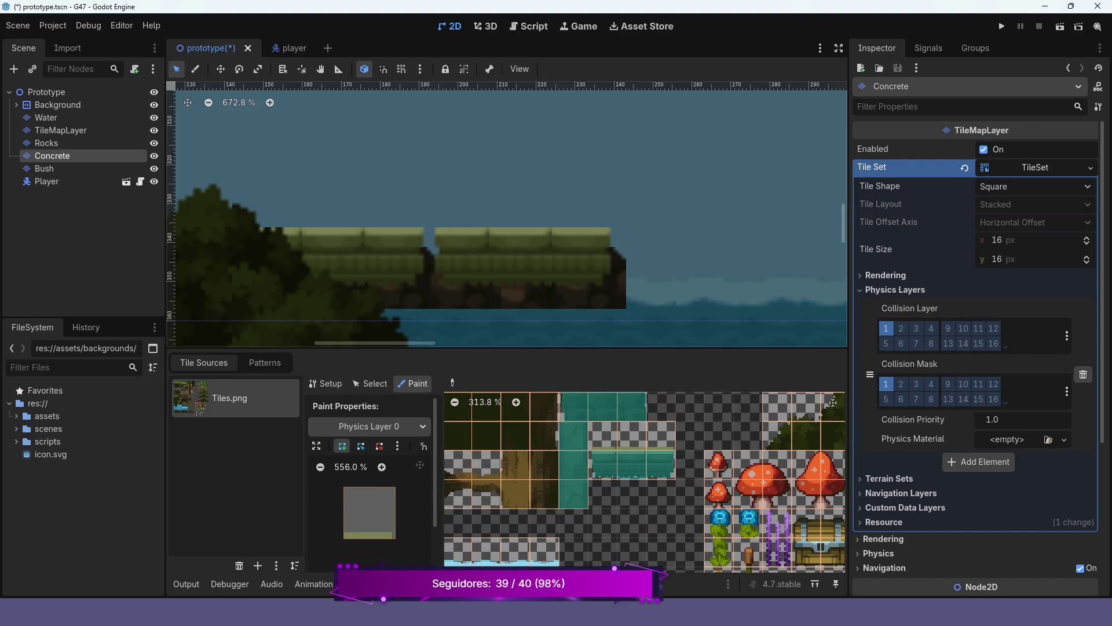
pyautogui.scroll(2, 645, 482)
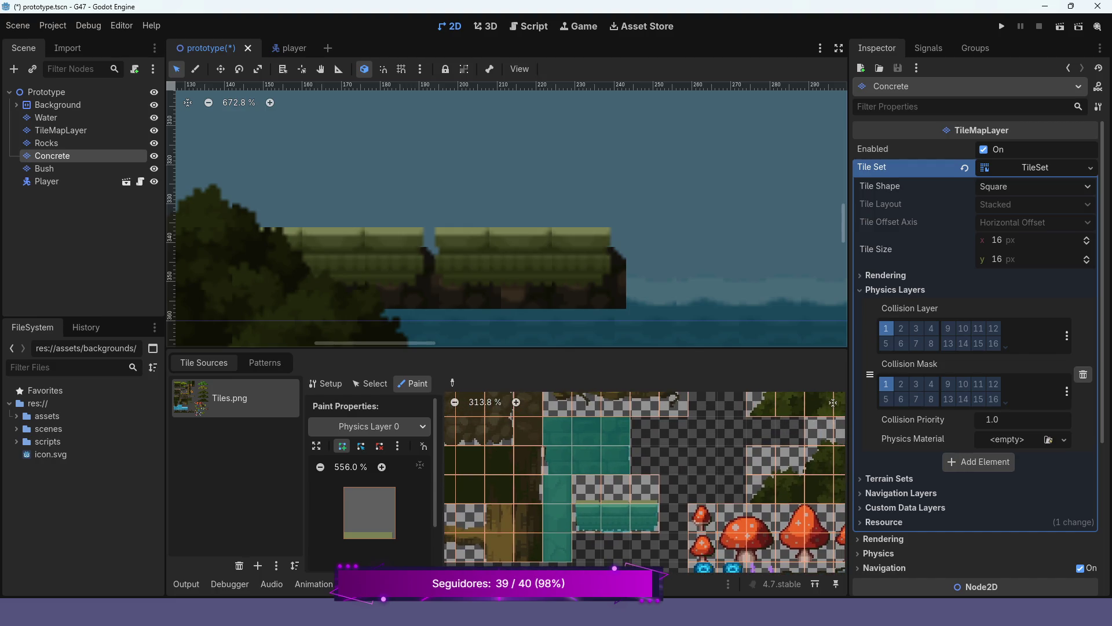
pyautogui.press('F5')
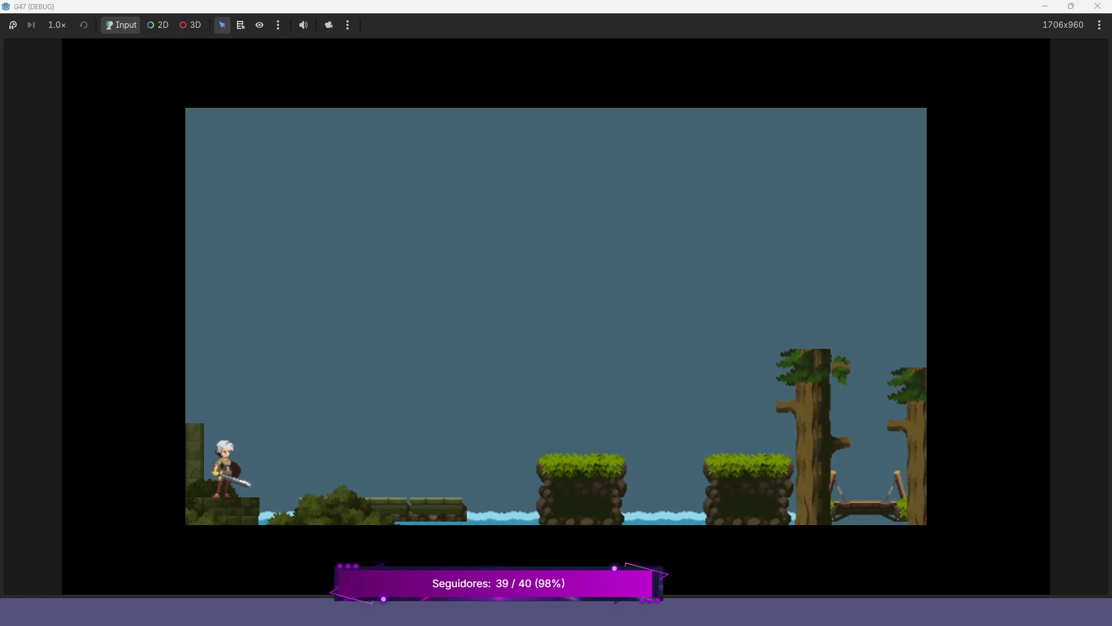
# Walk and jump the player back and forth onto the stone platform.
pyautogui.press('space')
pyautogui.press('Right')
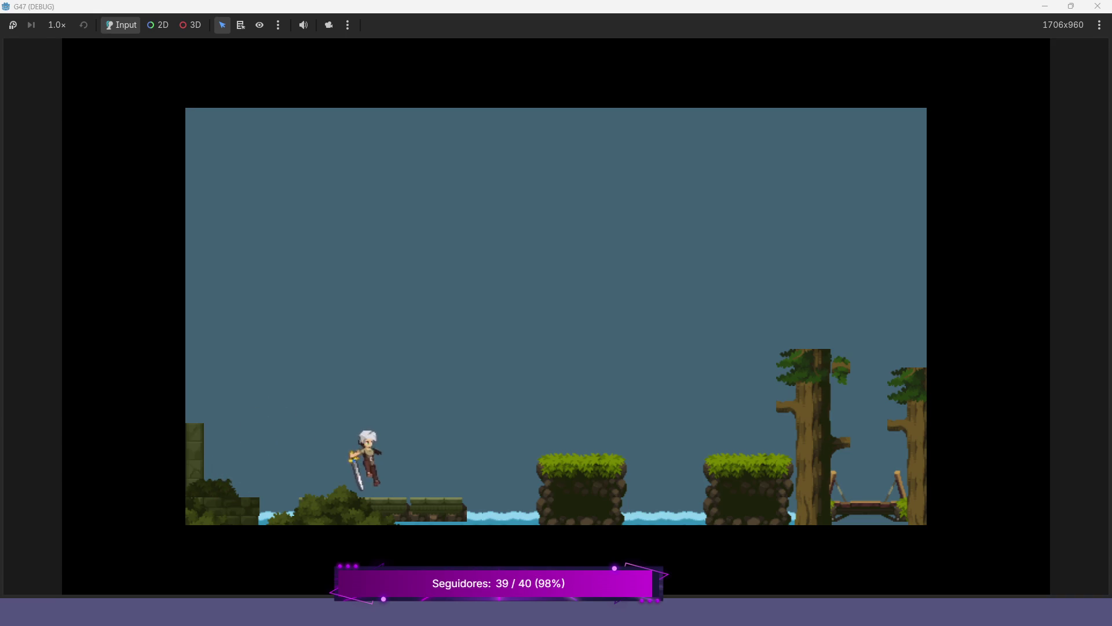
pyautogui.press('Left')
pyautogui.press('Right')
pyautogui.press('Left')
pyautogui.press('Right')
pyautogui.press('Left')
pyautogui.press('space')
pyautogui.press('Right')
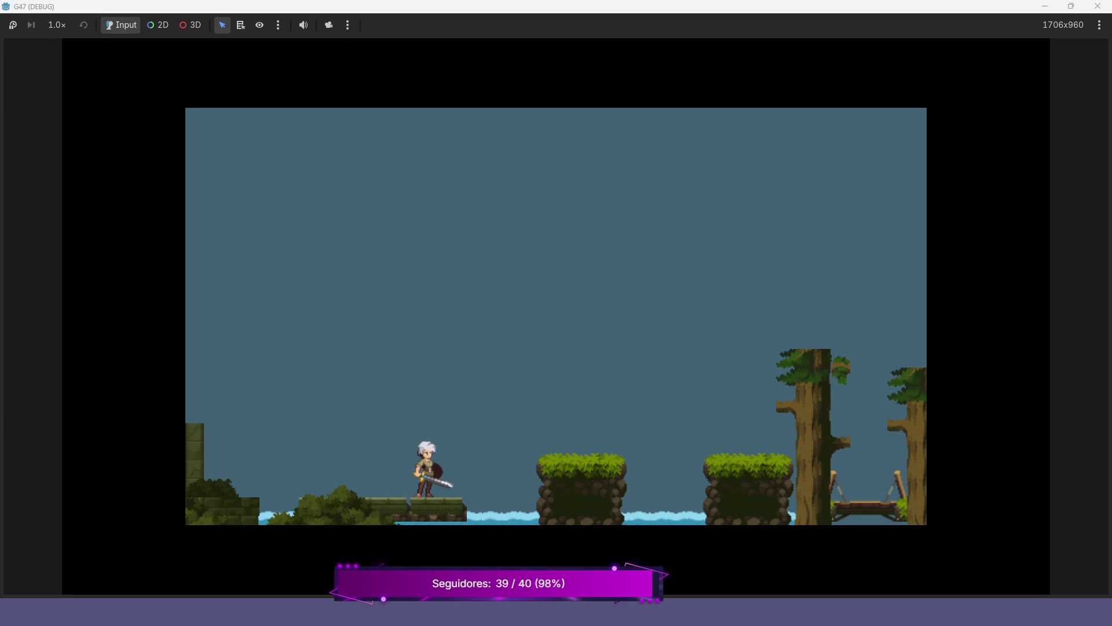
pyautogui.press('Left')
pyautogui.press('space')
pyautogui.press('Left')
pyautogui.press('Right')
pyautogui.press('Left')
# Run and jump across the grassy platforms over the water gap, then stop the game with F8.
pyautogui.press('Right')
pyautogui.press('space')
pyautogui.press('space')
pyautogui.press('Right')
pyautogui.press('Right')
pyautogui.press('space')
pyautogui.press('Left')
pyautogui.press('Left')
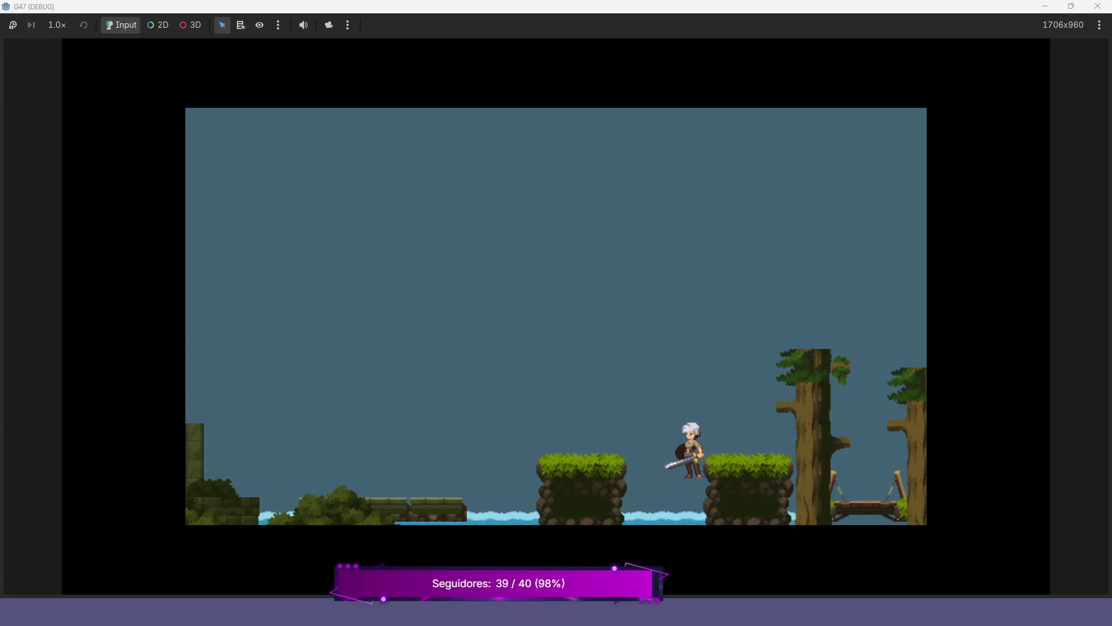
pyautogui.press('F8')
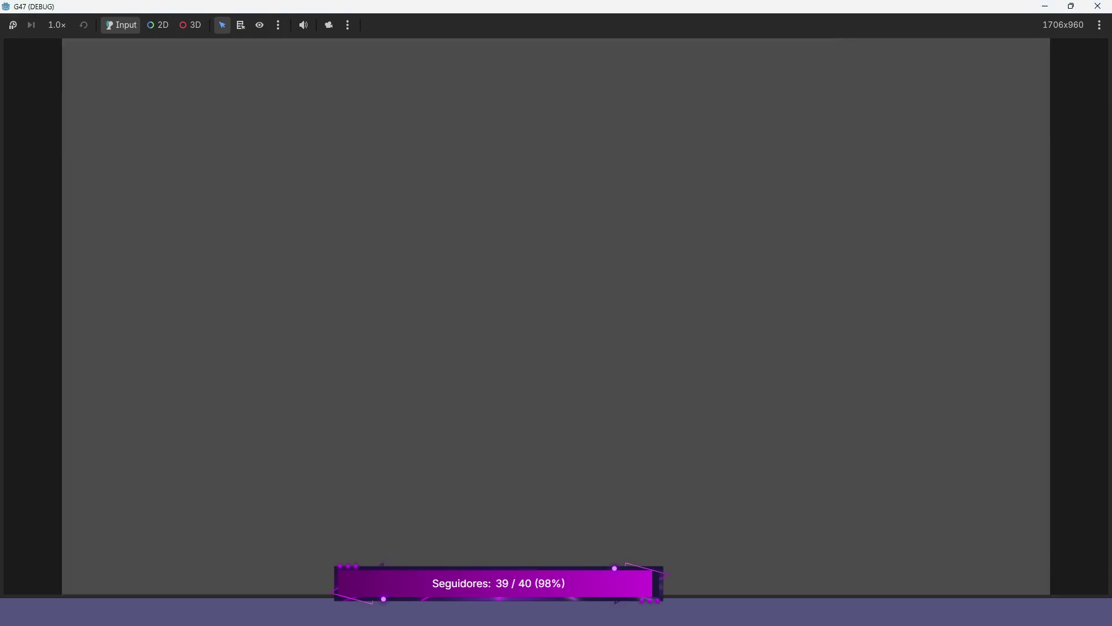
pyautogui.scroll(-6, 644, 220)
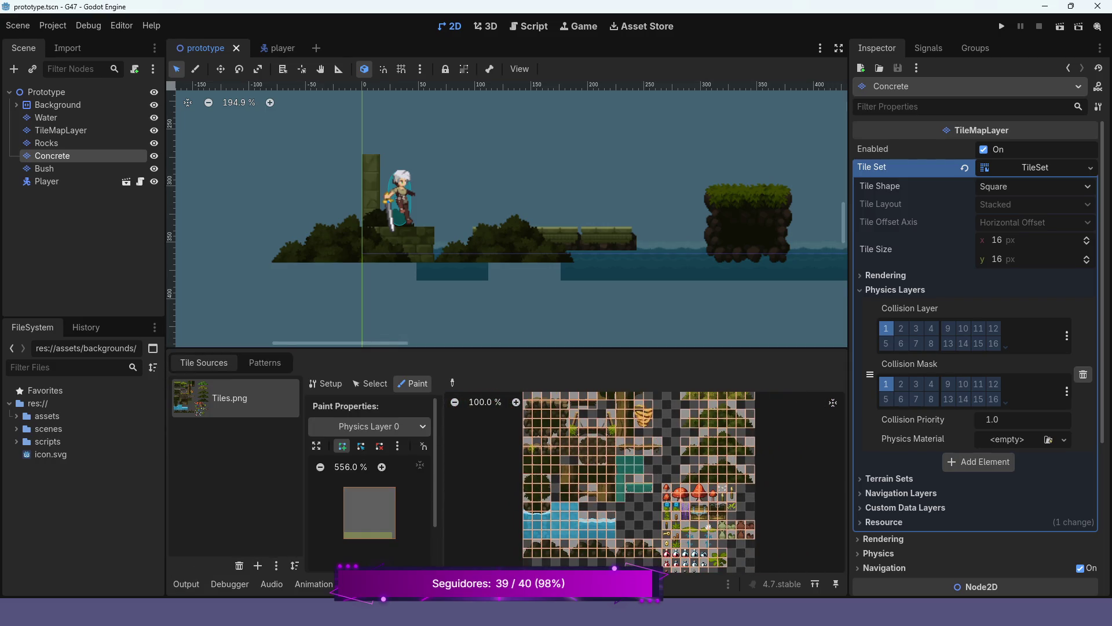
# Recheck the Rocks and TileMapLayer tile atlases, then move to the Bush layer.
pyautogui.click(46, 143)
pyautogui.scroll(4, 682, 518)
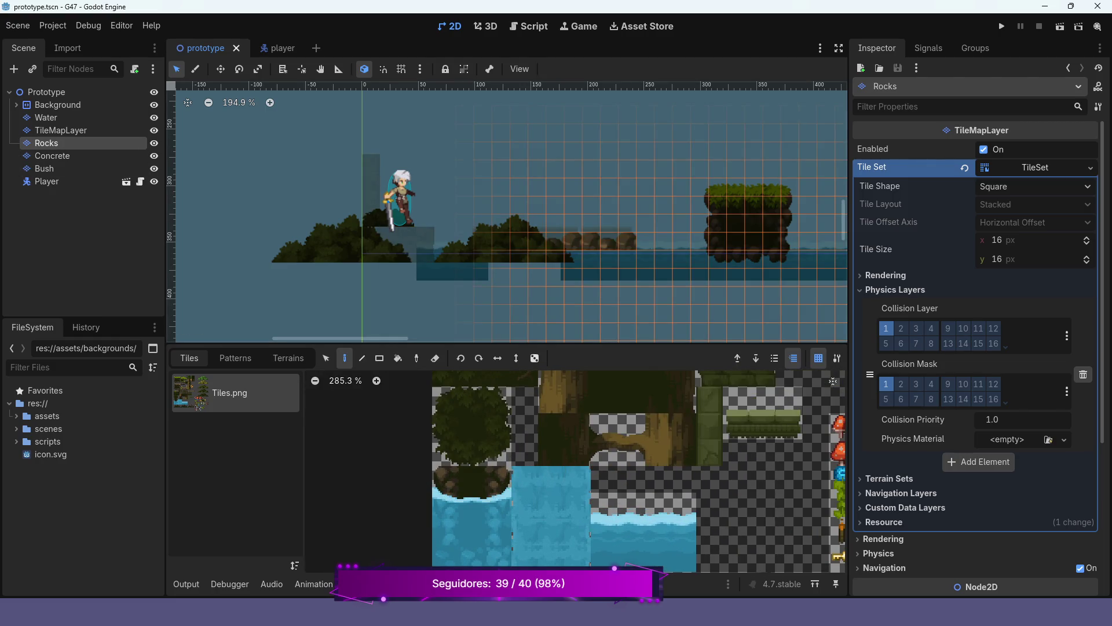
pyautogui.scroll(-5, 683, 518)
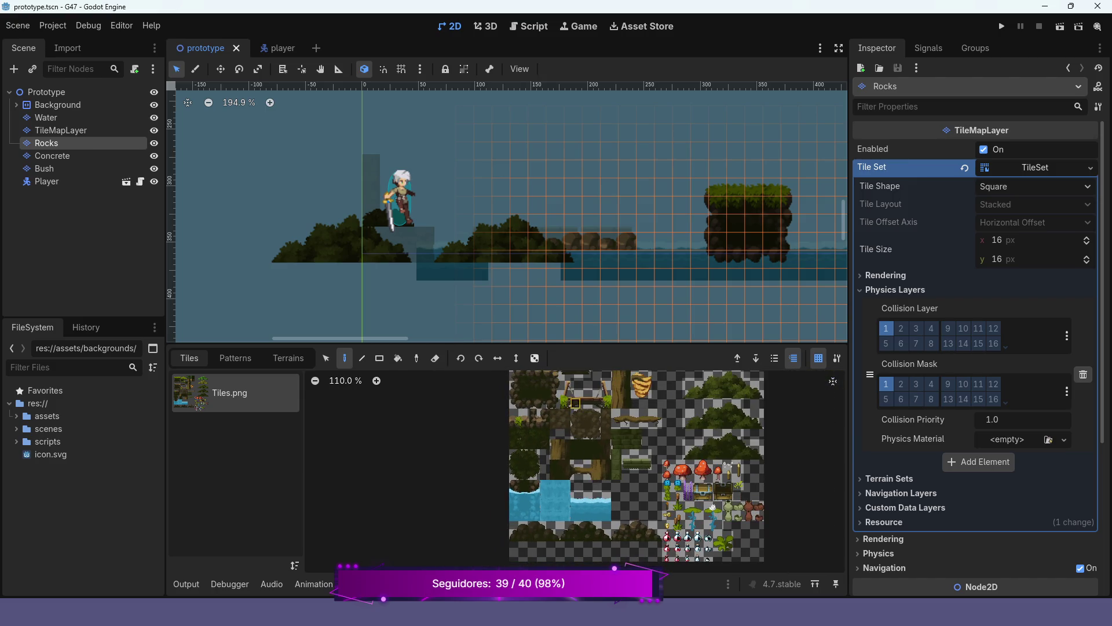
pyautogui.moveTo(566, 374)
pyautogui.mouseDown()
pyautogui.moveTo(548, 506)
pyautogui.moveTo(649, 394)
pyautogui.moveTo(639, 429)
pyautogui.mouseUp()
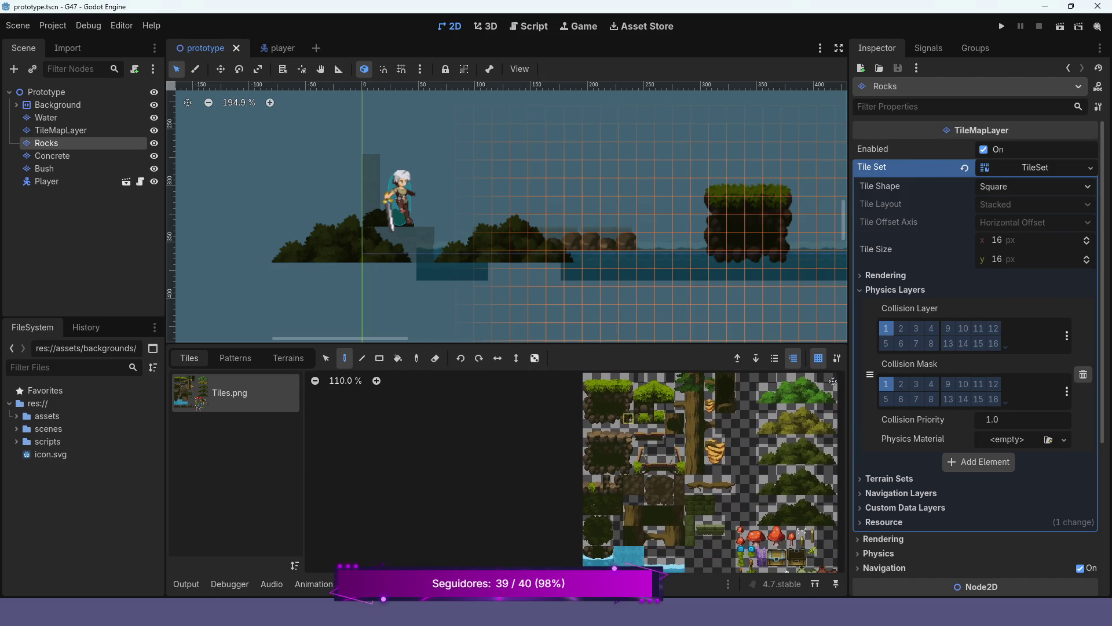
pyautogui.click(61, 130)
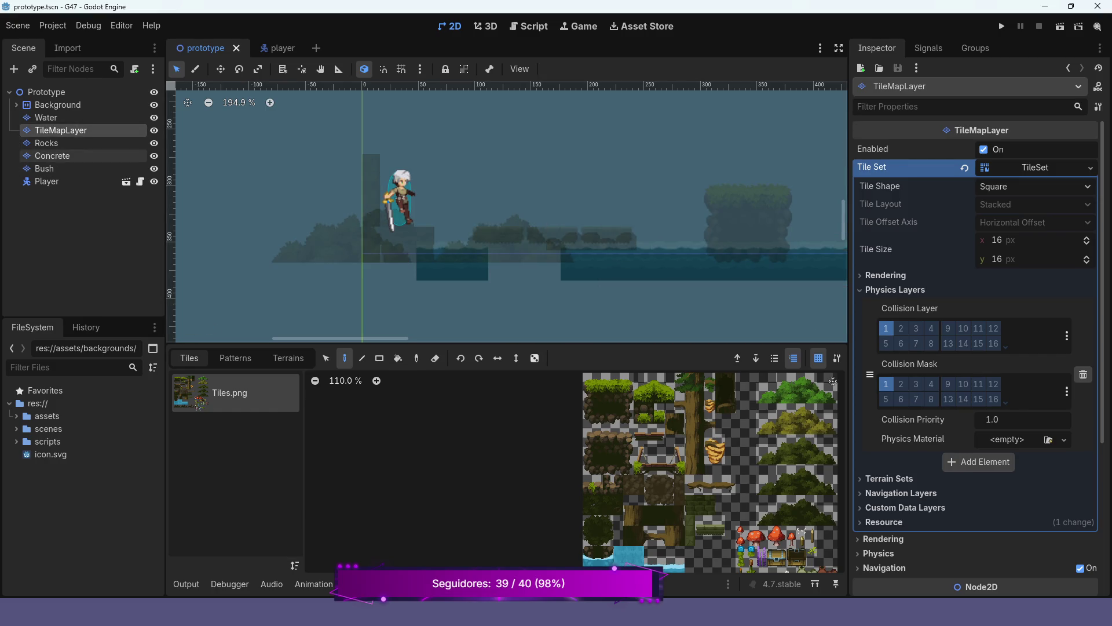
pyautogui.click(47, 143)
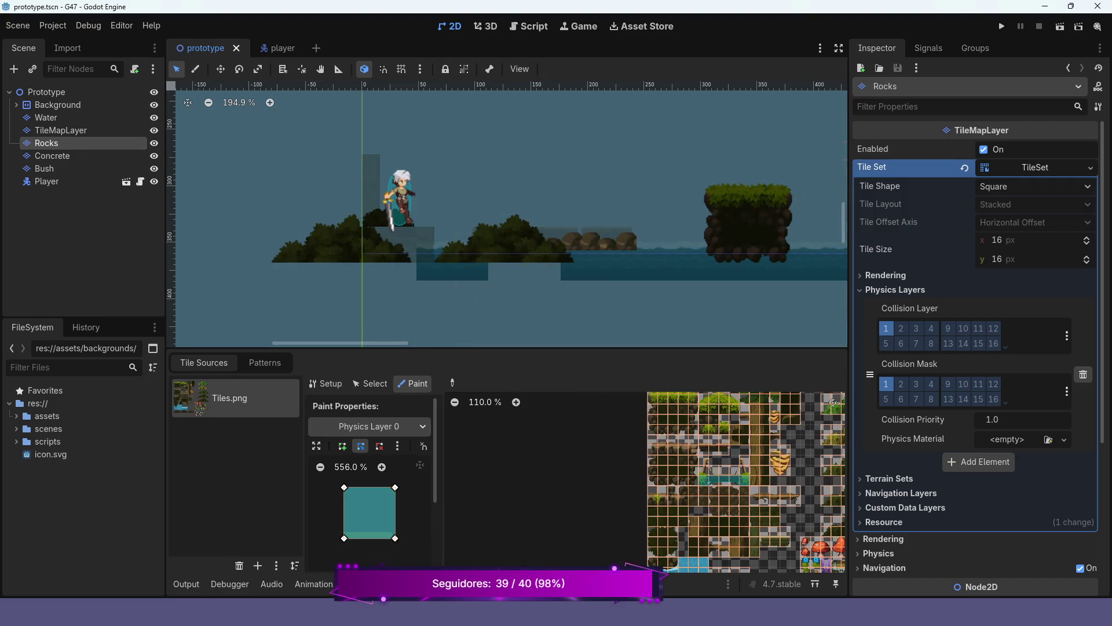
pyautogui.scroll(6, 724, 521)
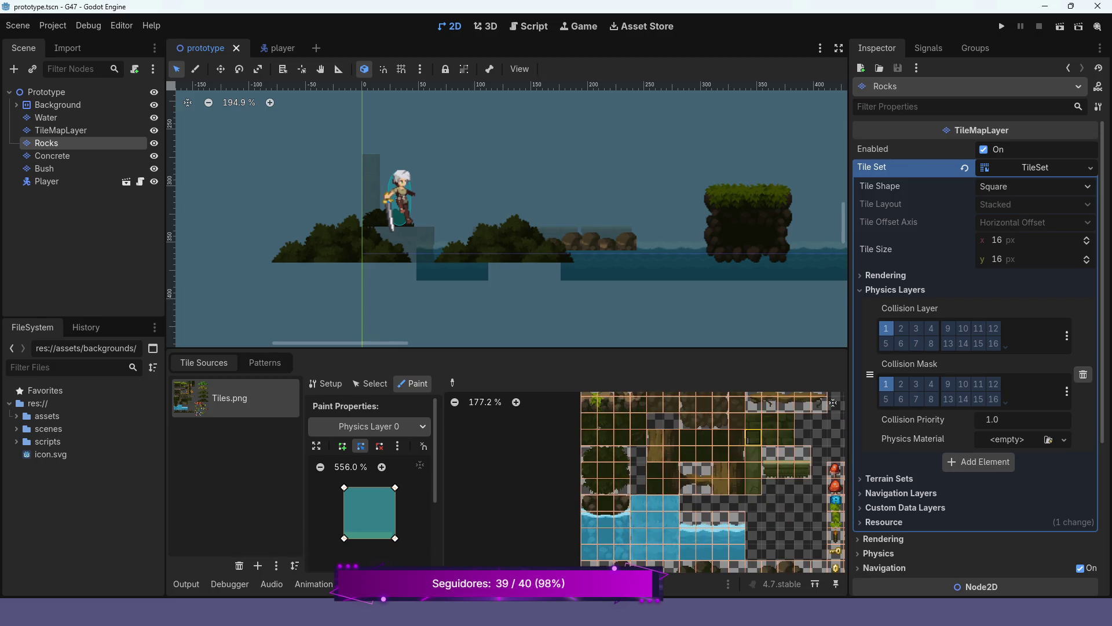
pyautogui.scroll(1, 753, 437)
pyautogui.scroll(-2, 736, 438)
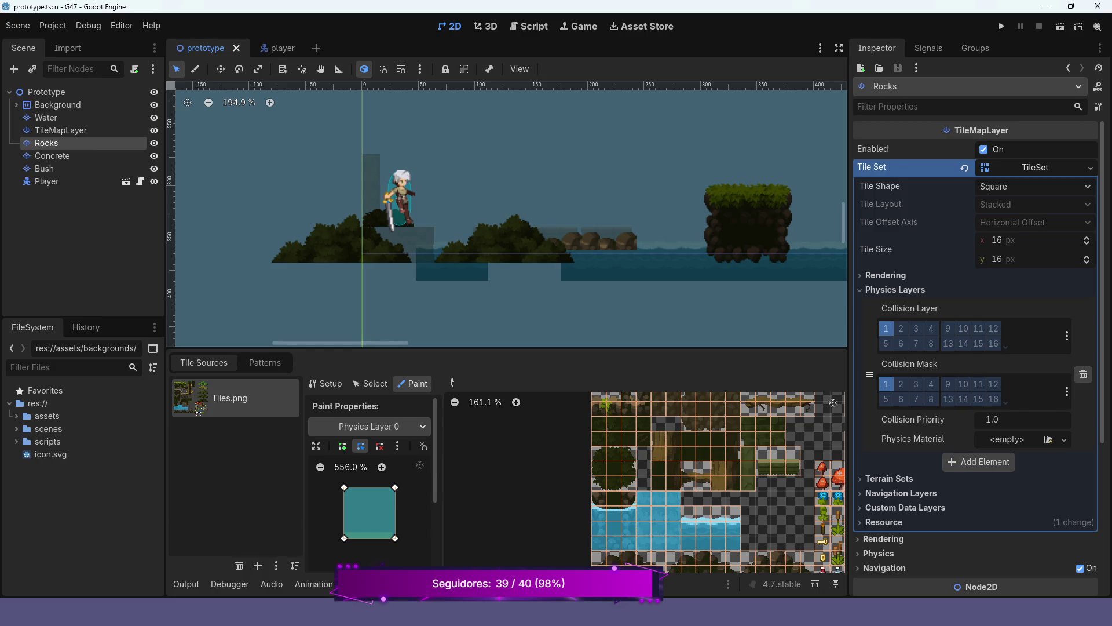
pyautogui.click(44, 168)
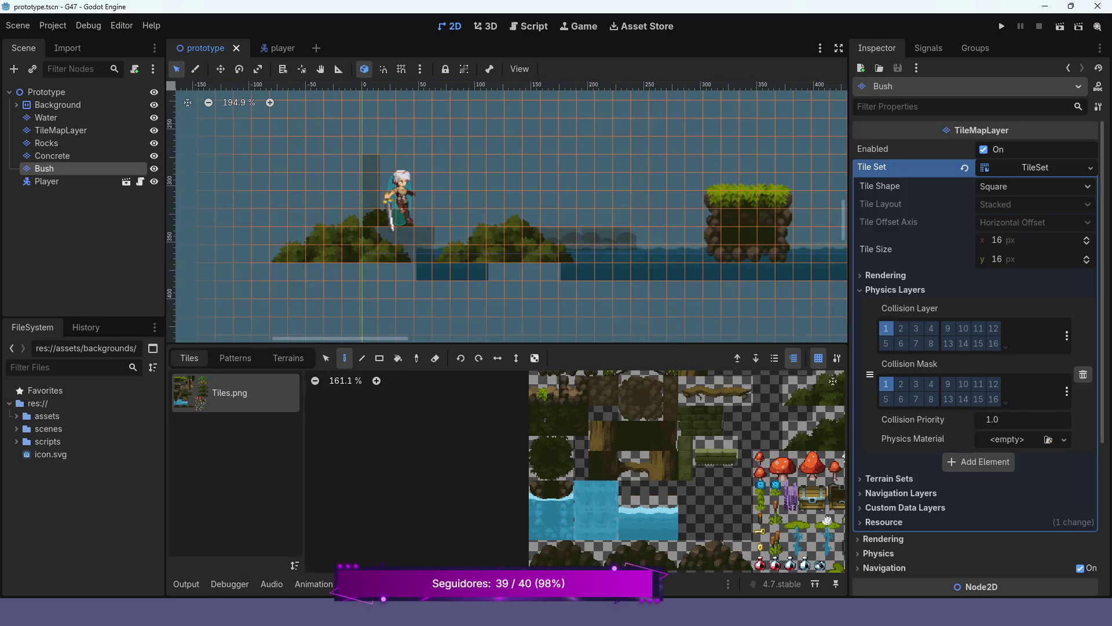
# In the Bush TileSet, zoom onto the bush tiles and paint Physics Layer 0 collision on a corner tile.
pyautogui.scroll(-5, 666, 455)
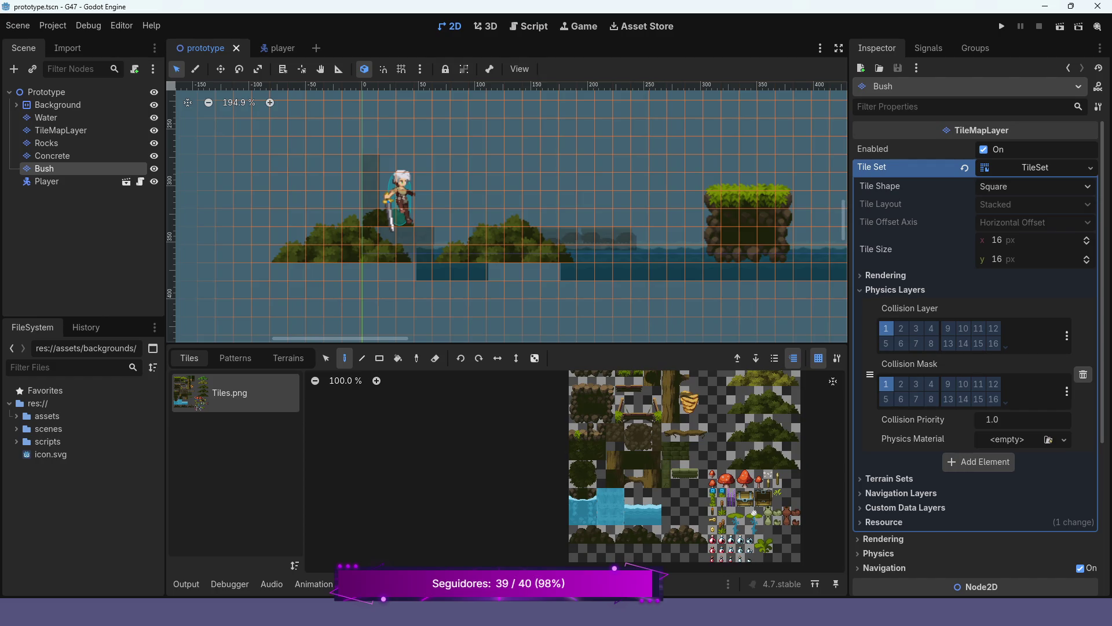
pyautogui.click(1035, 167)
pyautogui.scroll(-3, 736, 460)
pyautogui.scroll(3, 619, 442)
pyautogui.scroll(3, 619, 443)
pyautogui.scroll(13, 618, 443)
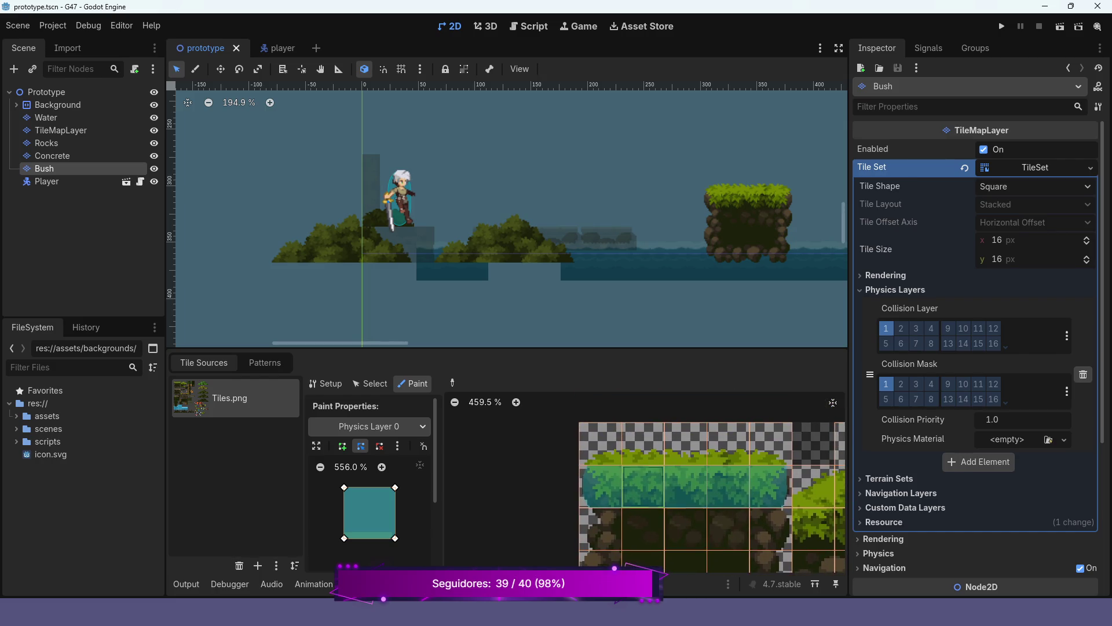
pyautogui.scroll(7, 593, 498)
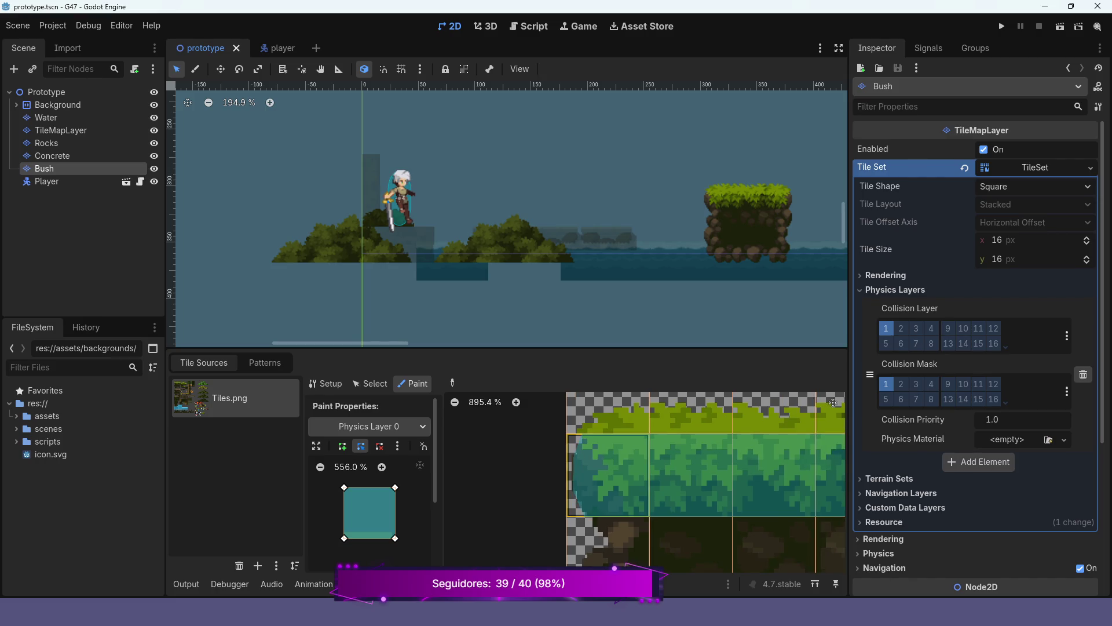
pyautogui.scroll(4, 602, 489)
pyautogui.scroll(2, 582, 430)
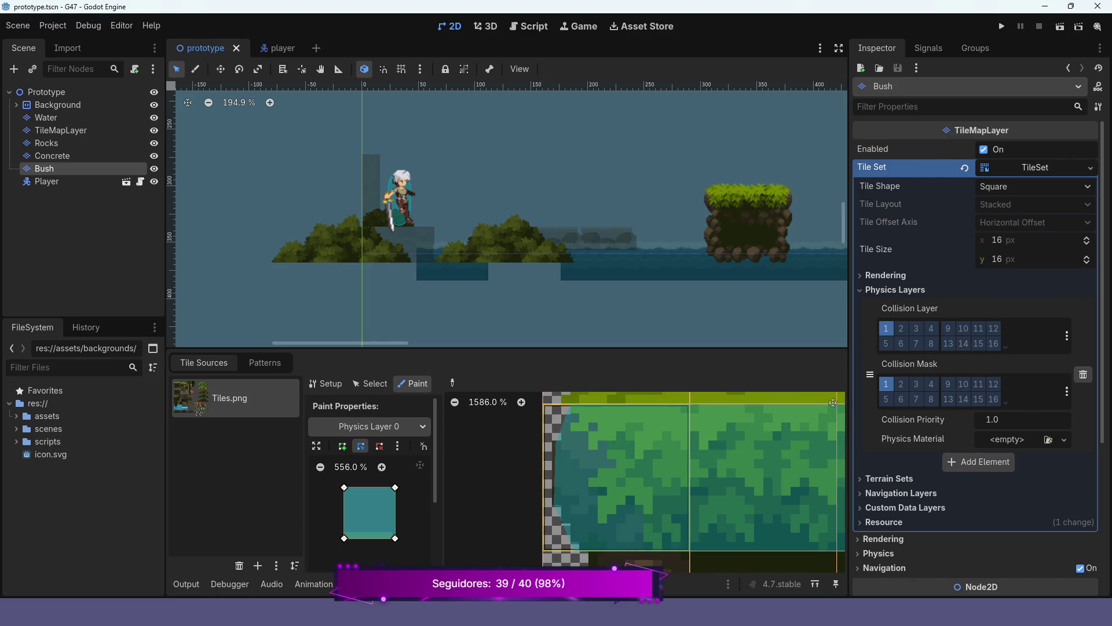
pyautogui.scroll(2, 832, 402)
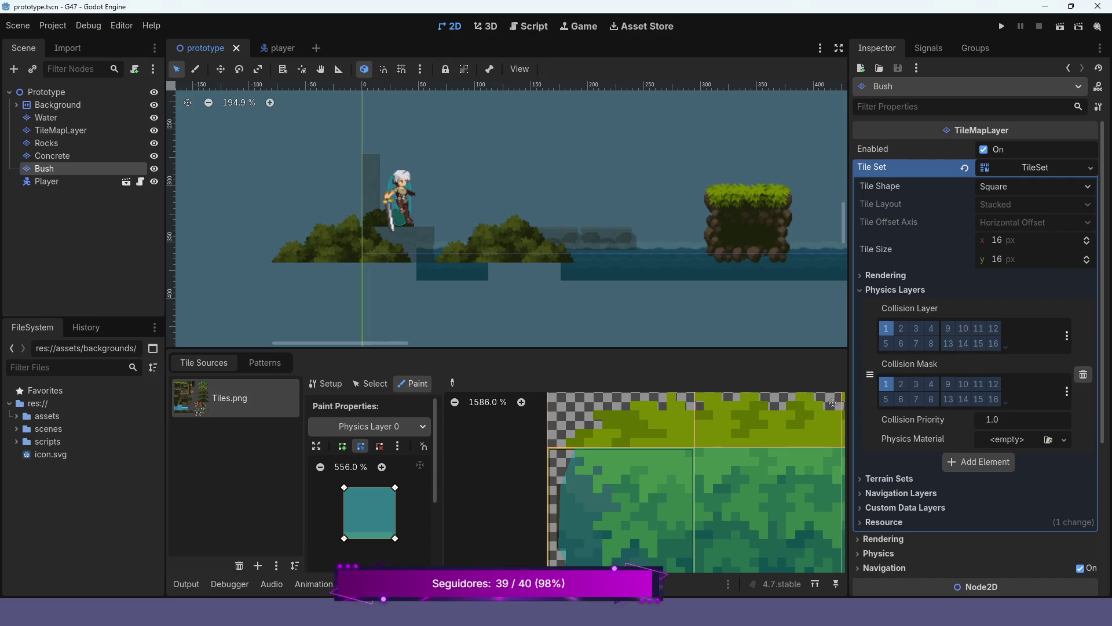
pyautogui.scroll(-2, 833, 403)
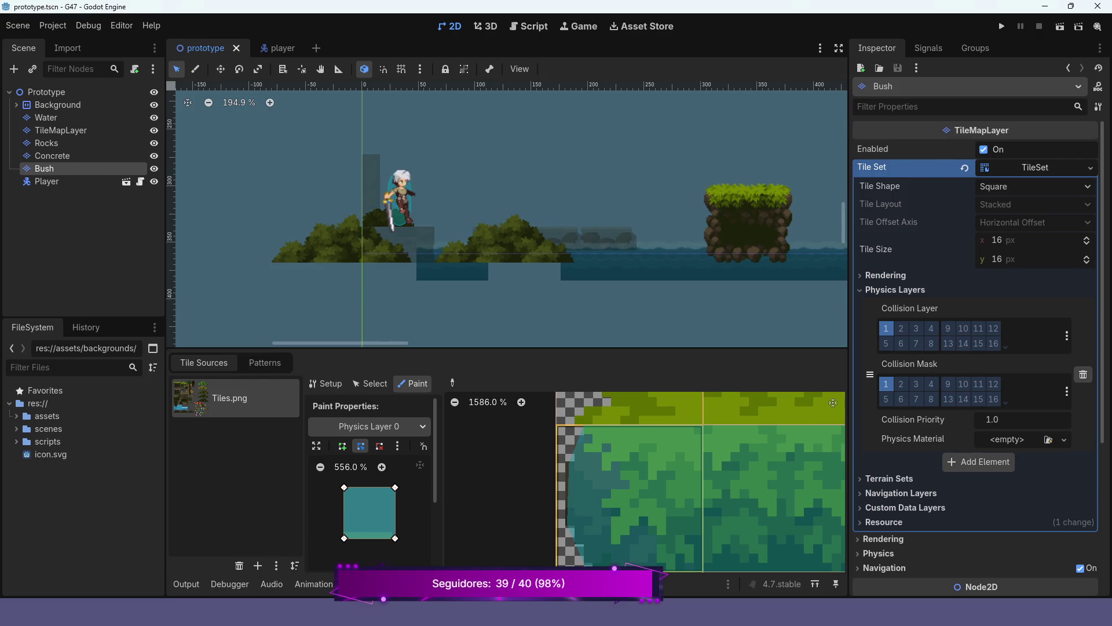
pyautogui.scroll(-2, 832, 402)
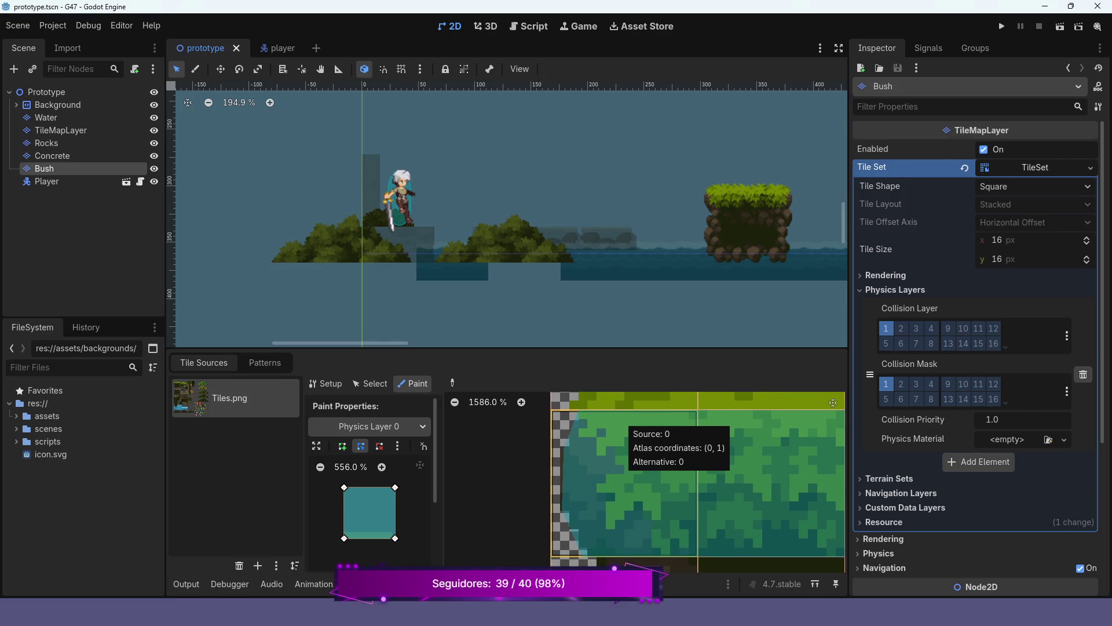
pyautogui.scroll(-3, 833, 403)
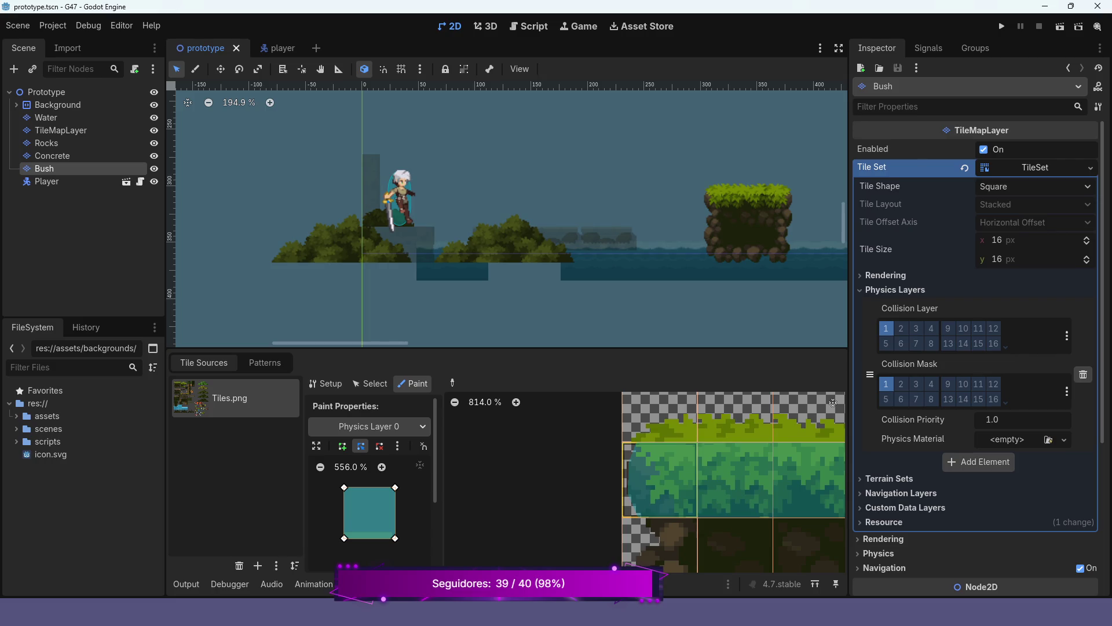
pyautogui.click(659, 480)
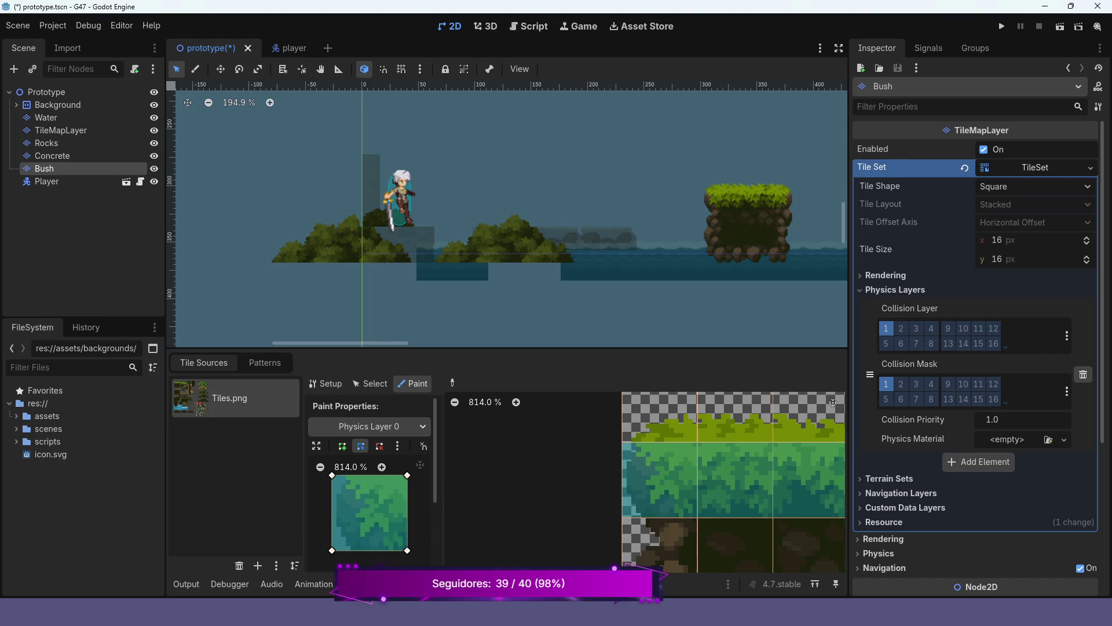
# Shift the bush tile (0, 1) collision's left corners in to meet the leaves.
pyautogui.scroll(1, 369, 513)
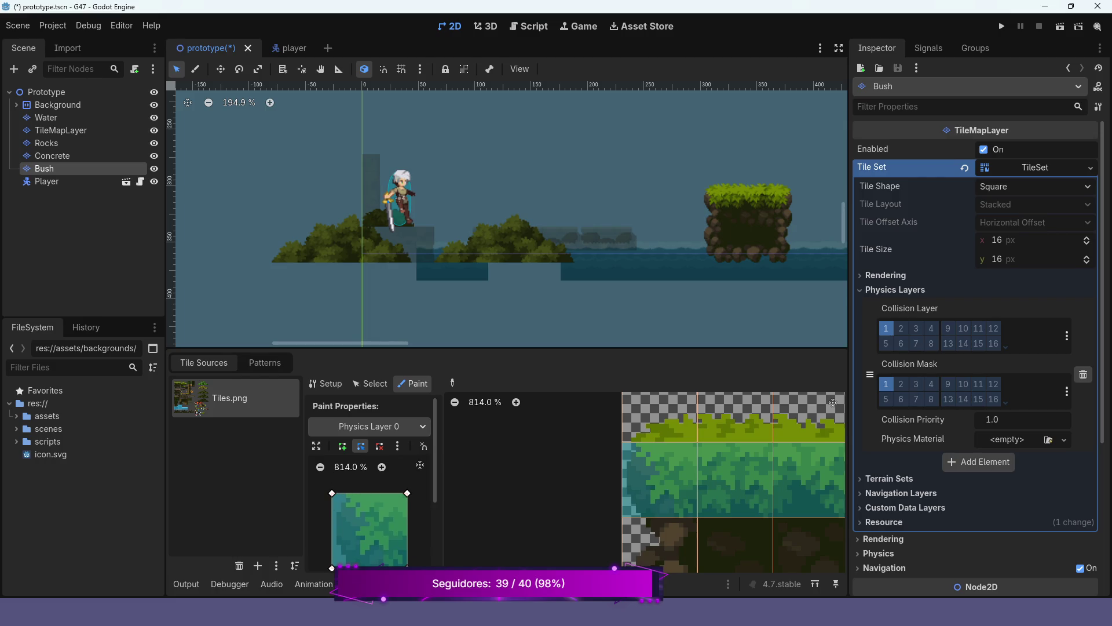
pyautogui.moveTo(331, 493); pyautogui.dragTo(343, 493)
pyautogui.moveTo(331, 568); pyautogui.dragTo(343, 566)
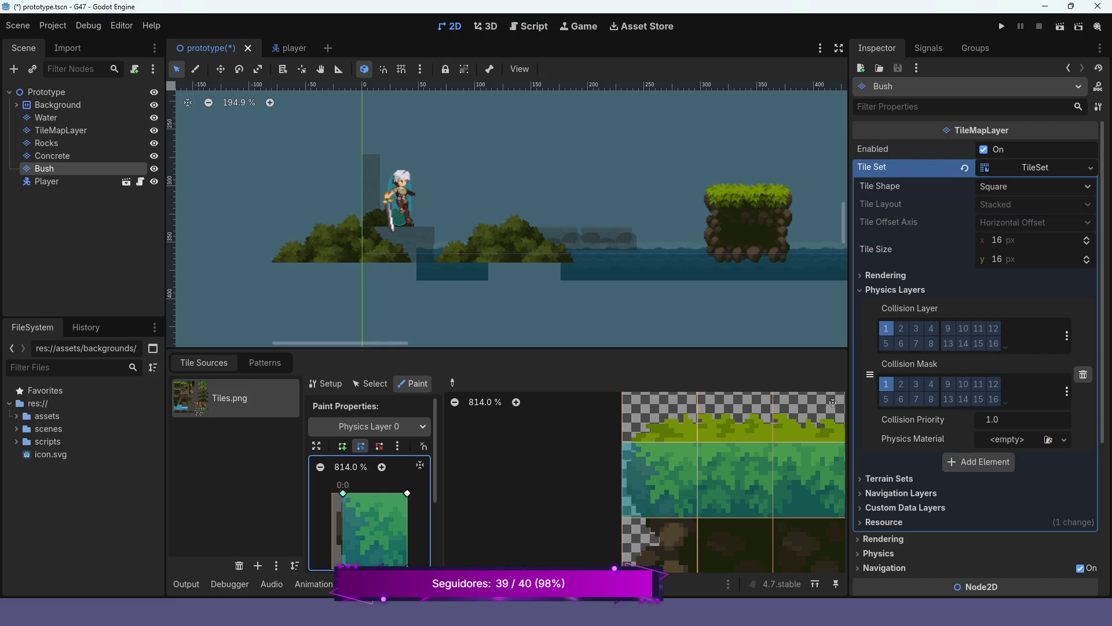
pyautogui.scroll(6, 343, 497)
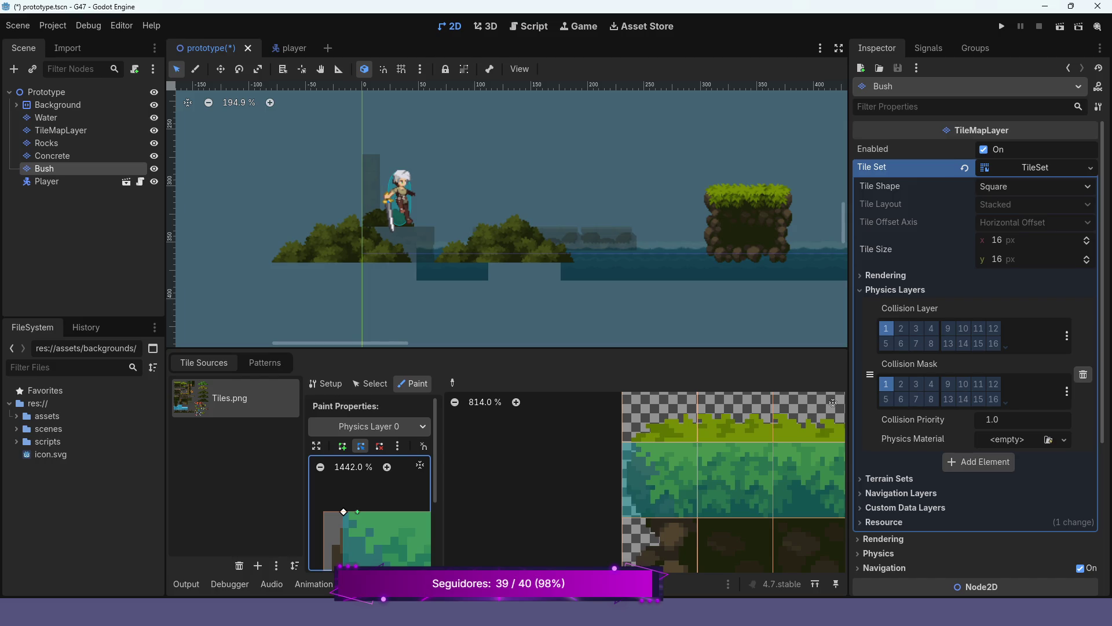
pyautogui.scroll(4, 358, 512)
# Add and adjust points to round the collision's top-left corner, then save and run the game.
pyautogui.moveTo(371, 521); pyautogui.dragTo(387, 548)
pyautogui.click(354, 507)
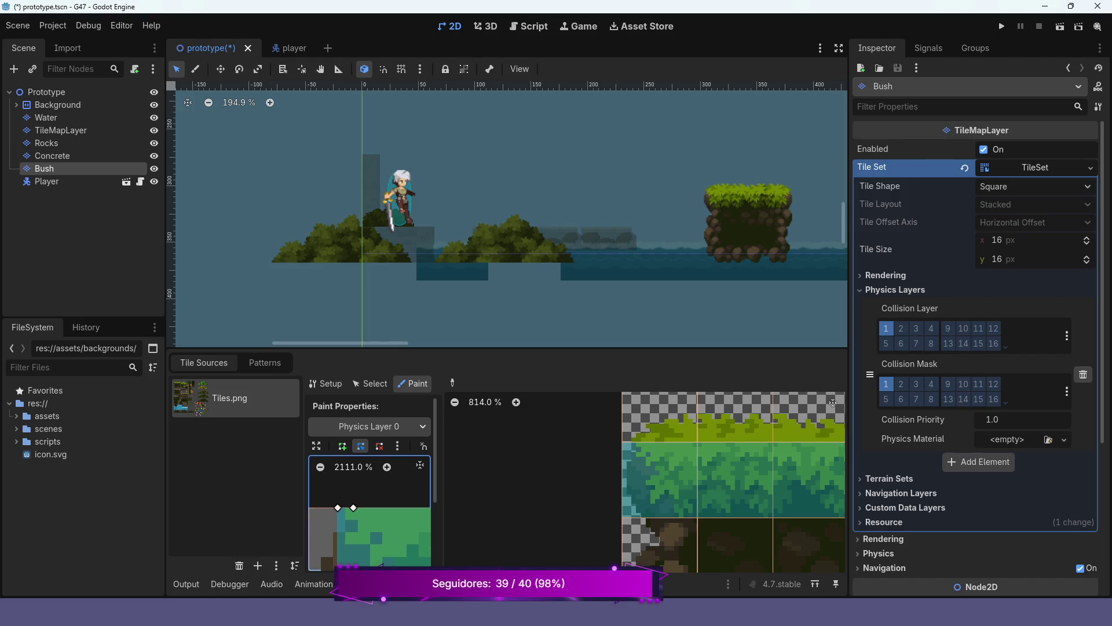
pyautogui.click(338, 529)
pyautogui.moveTo(337, 508); pyautogui.dragTo(340, 516)
pyautogui.moveTo(354, 508); pyautogui.dragTo(355, 513)
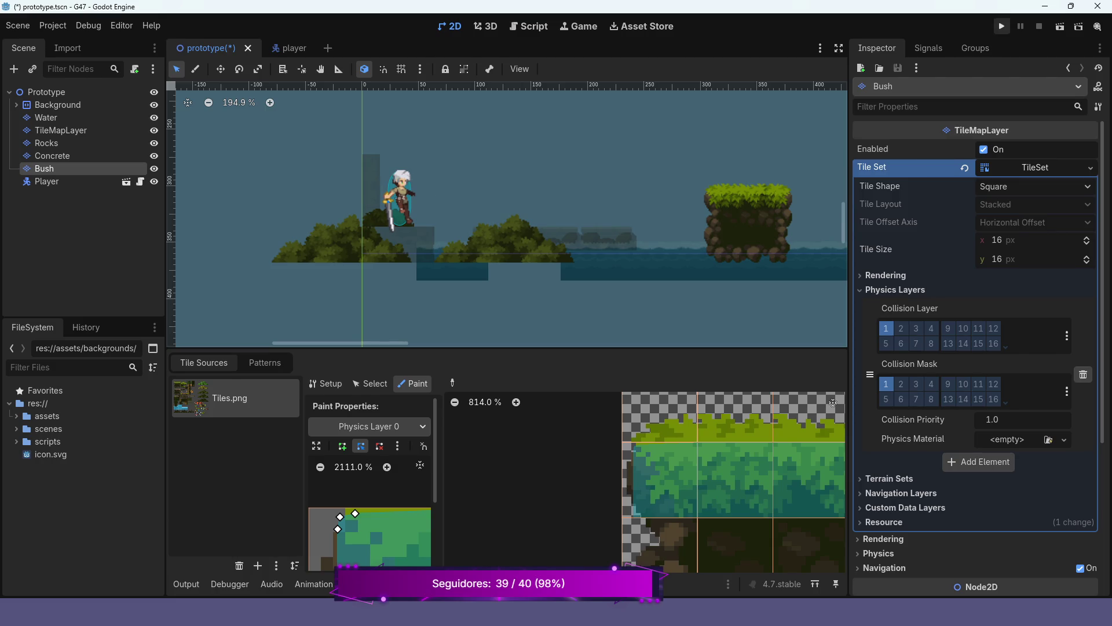
pyautogui.click(1002, 26)
# Run right, jump onto the grassy platform, and walk back left along it.
pyautogui.press('Right')
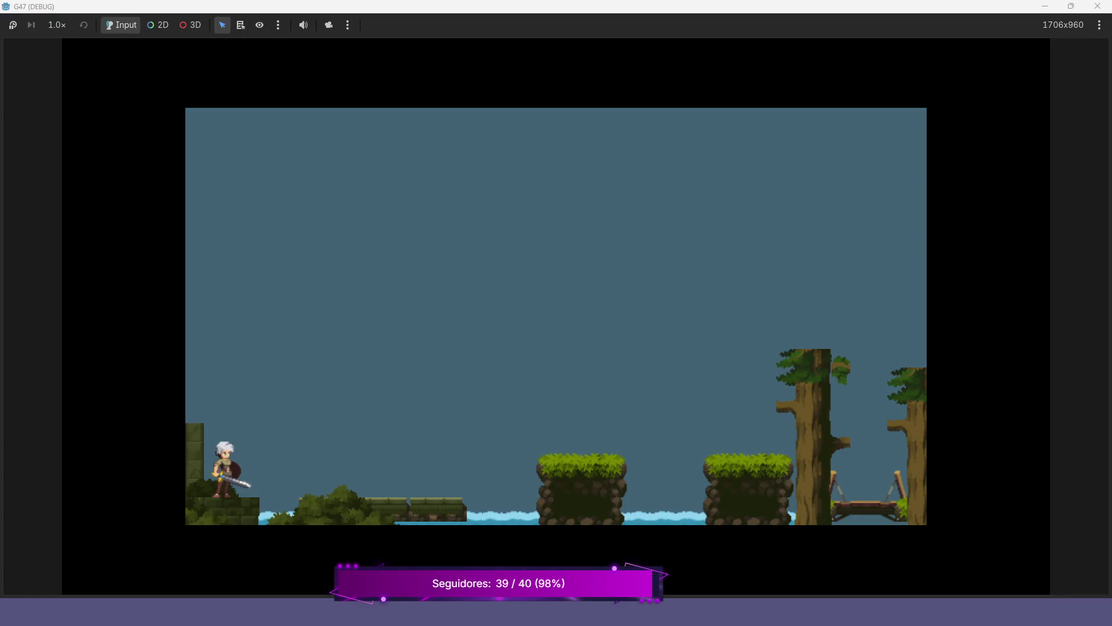
pyautogui.press('space')
pyautogui.press('space')
pyautogui.press('Left')
pyautogui.press('space')
pyautogui.press('Right')
pyautogui.press('Left')
pyautogui.press('Left')
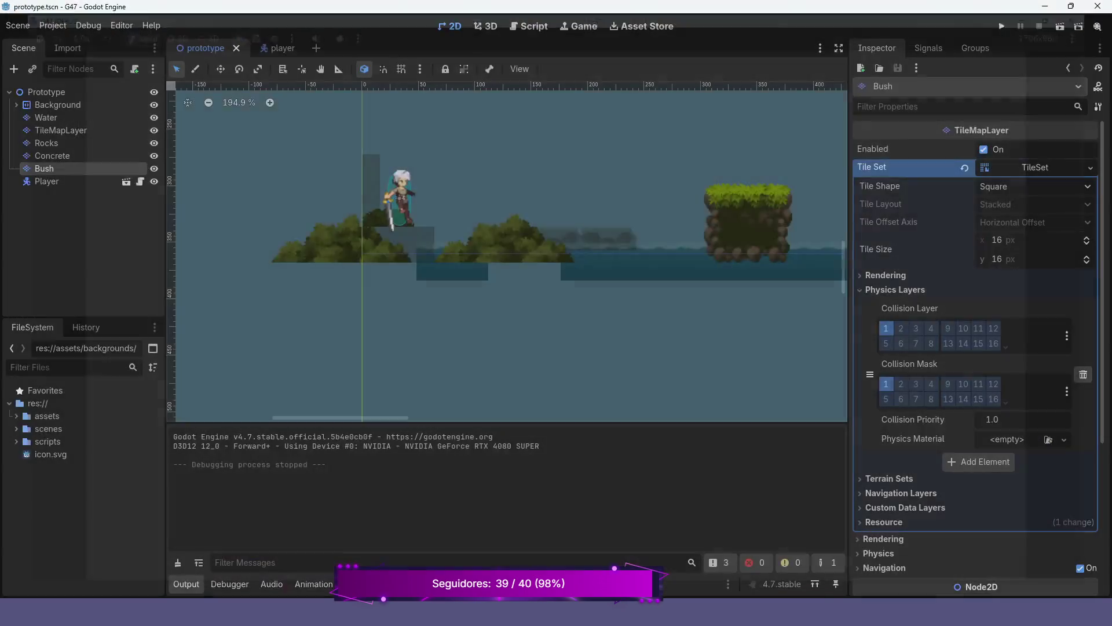
# On the Rocks layer, undo an accidental rock tile erase with Ctrl+Z.
pyautogui.hscroll(5, 510, 254)
pyautogui.scroll(-3, 510, 255)
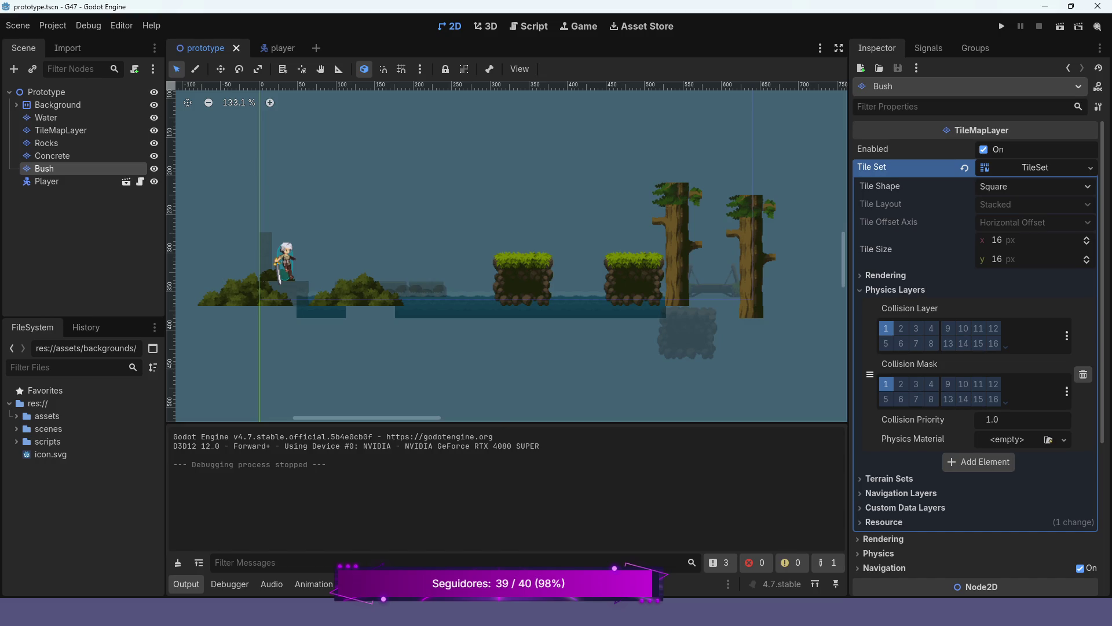
pyautogui.click(46, 142)
pyautogui.scroll(-4, 579, 261)
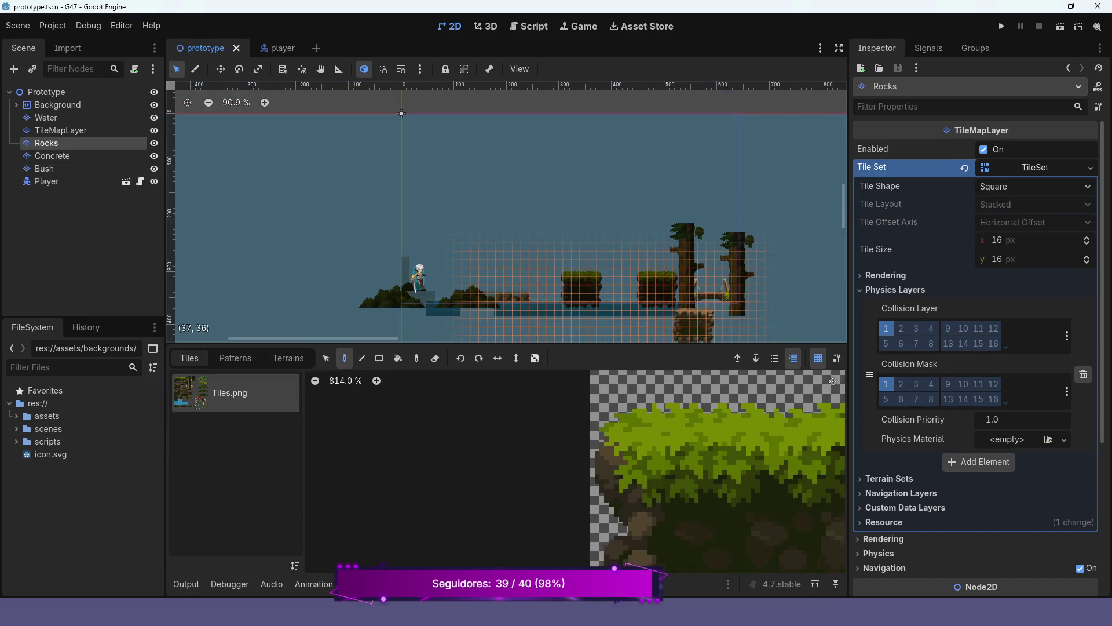
pyautogui.moveTo(687, 326)
pyautogui.mouseDown()
pyautogui.moveTo(678, 337)
pyautogui.moveTo(704, 340)
pyautogui.mouseUp()
pyautogui.hotkey('ctrl', 'z')
# Run the game again to retest the collisions.
pyautogui.scroll(3, 521, 232)
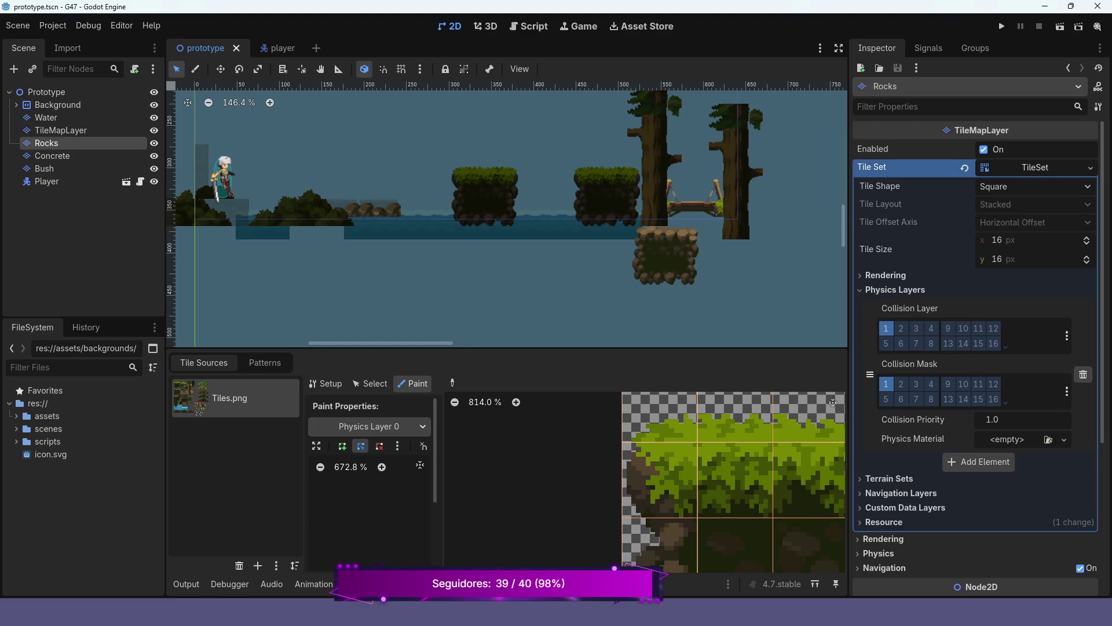
pyautogui.scroll(-10, 730, 481)
pyautogui.scroll(2, 675, 491)
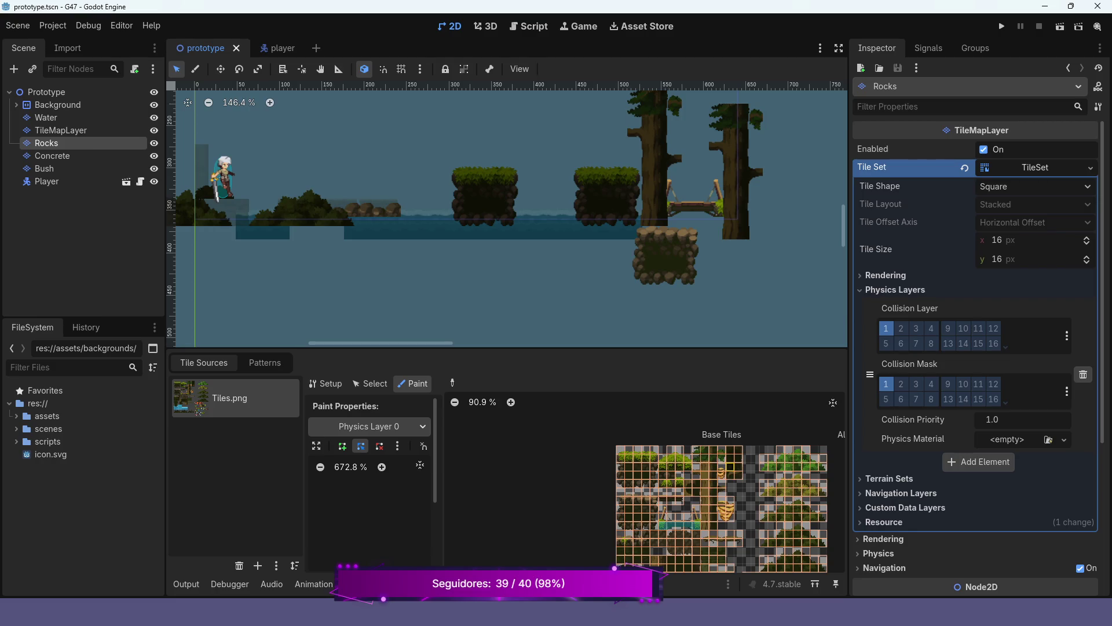
pyautogui.scroll(2, 714, 483)
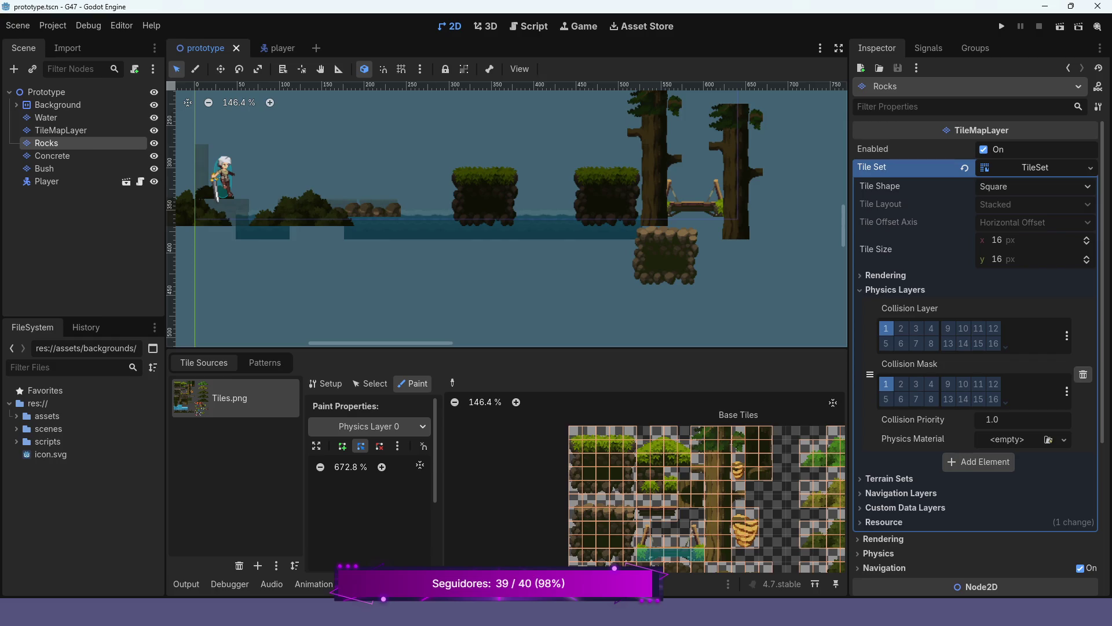
pyautogui.click(1002, 26)
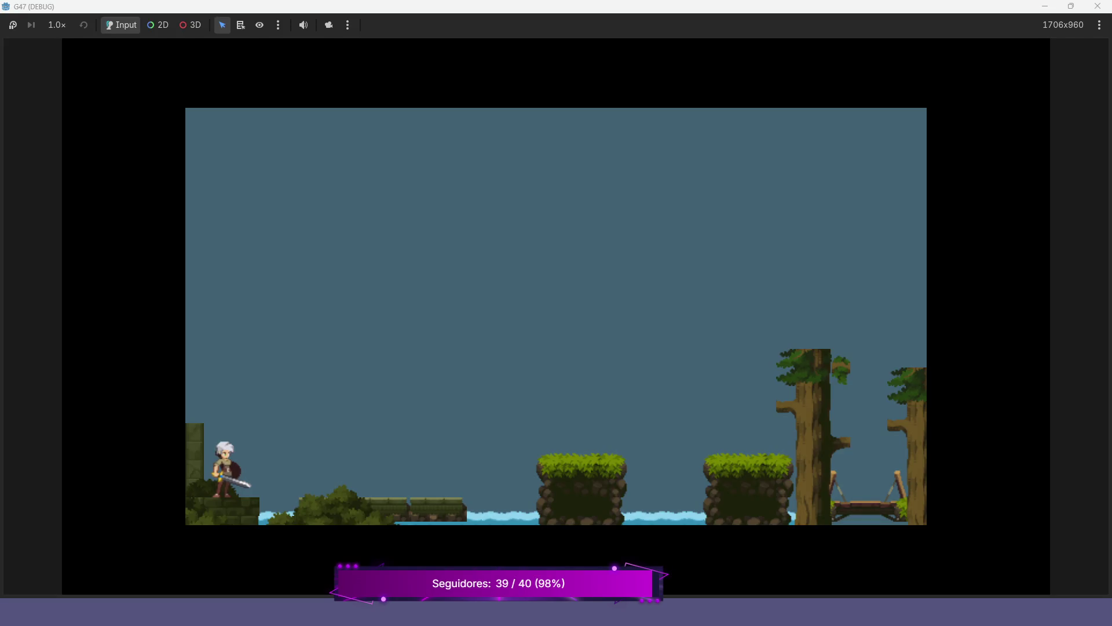
# Jump the player across both grassy rock platforms and up onto the treetop.
pyautogui.press('Right')
pyautogui.press('space')
pyautogui.press('Right')
pyautogui.press('space')
pyautogui.press('Left')
pyautogui.press('Right')
pyautogui.press('space')
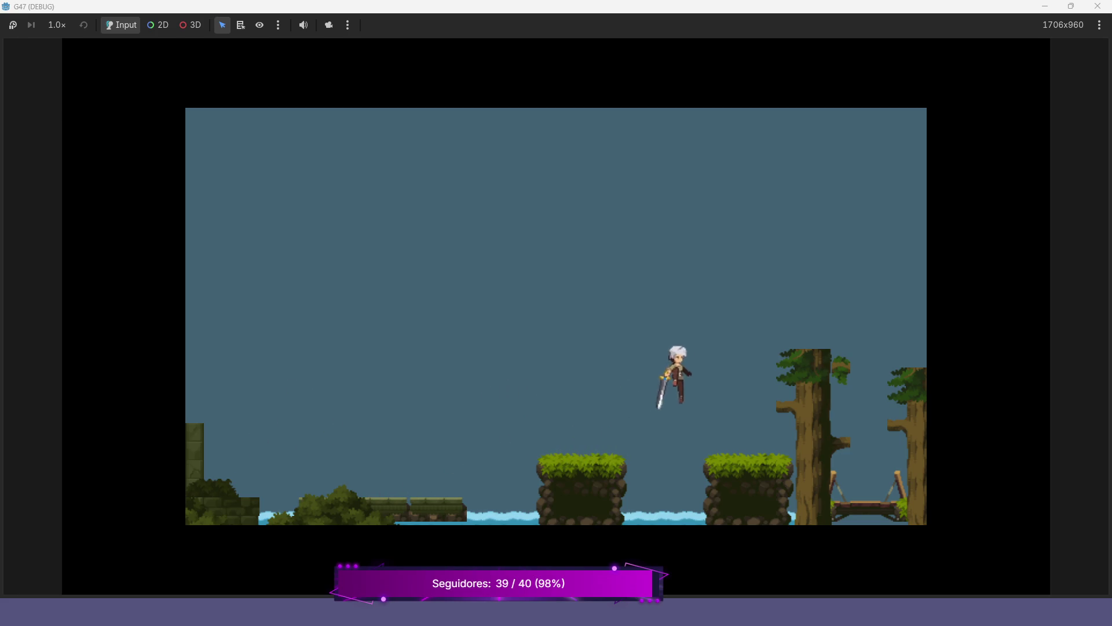
pyautogui.press('space')
# Walk the player back and forth along the rope bridge, jumping once mid-bridge.
pyautogui.press('Right')
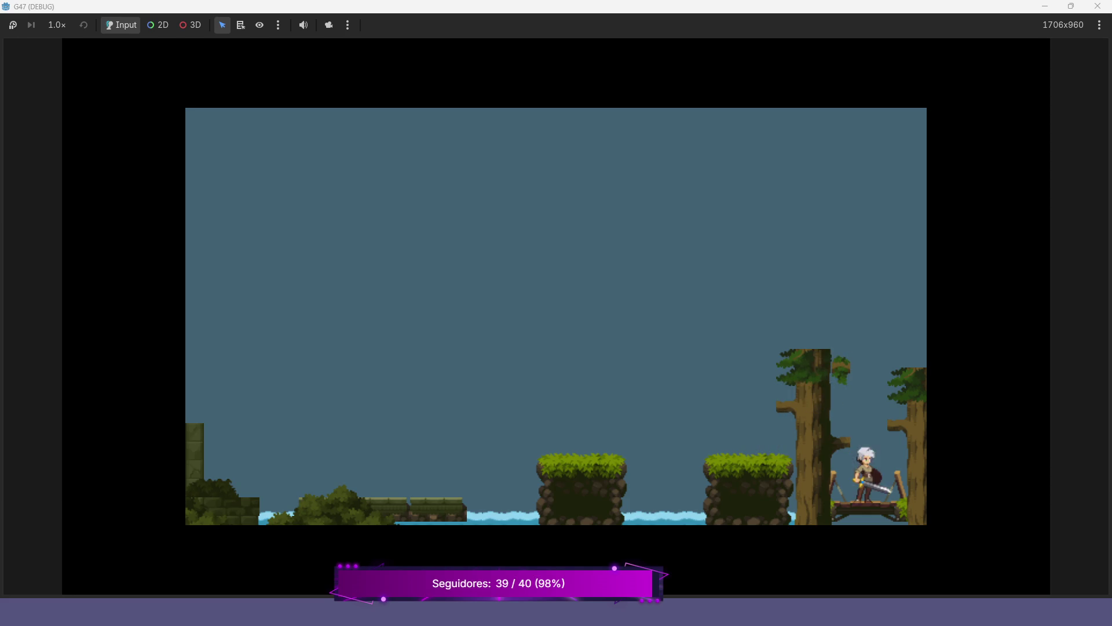
pyautogui.press('Left')
pyautogui.press('space')
pyautogui.press('Right')
pyautogui.press('Left')
pyautogui.press('Right')
pyautogui.press('Left')
pyautogui.press('Right')
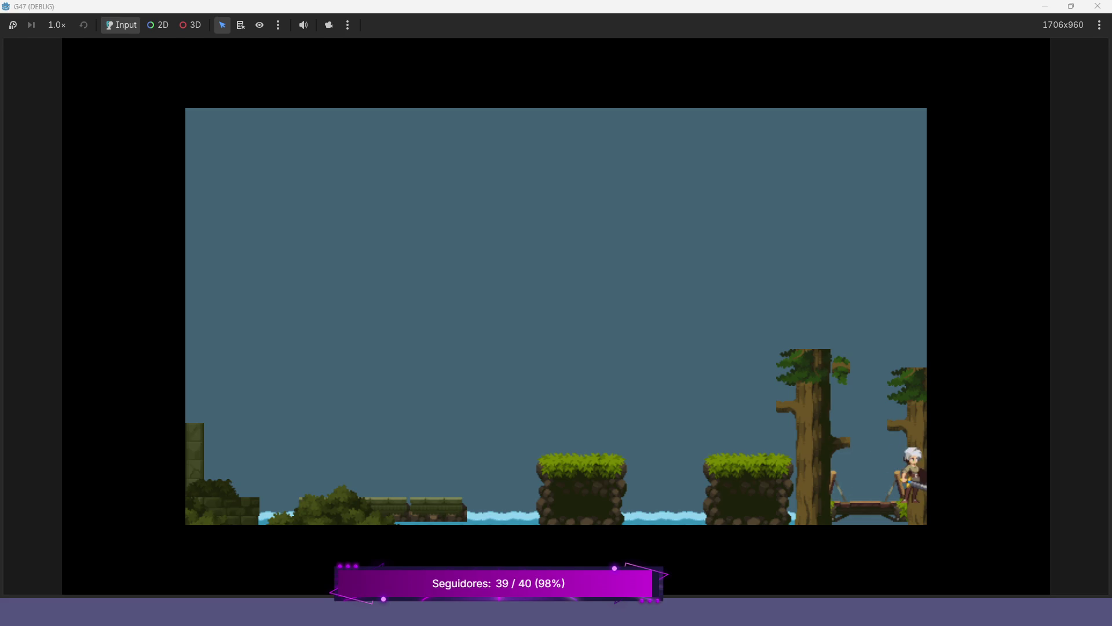
pyautogui.press('Left')
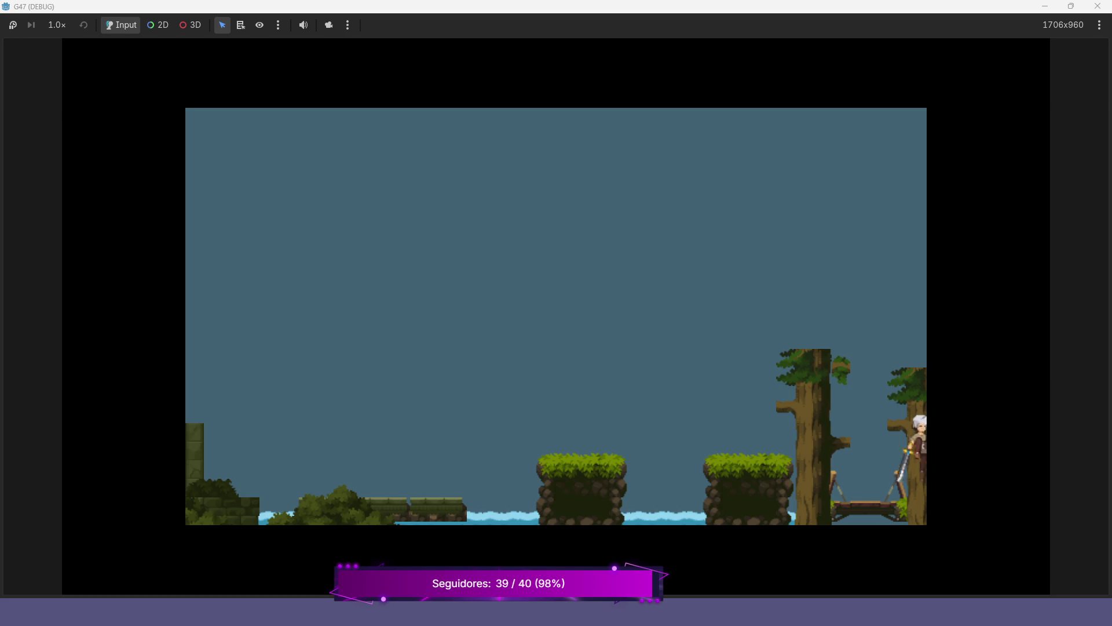
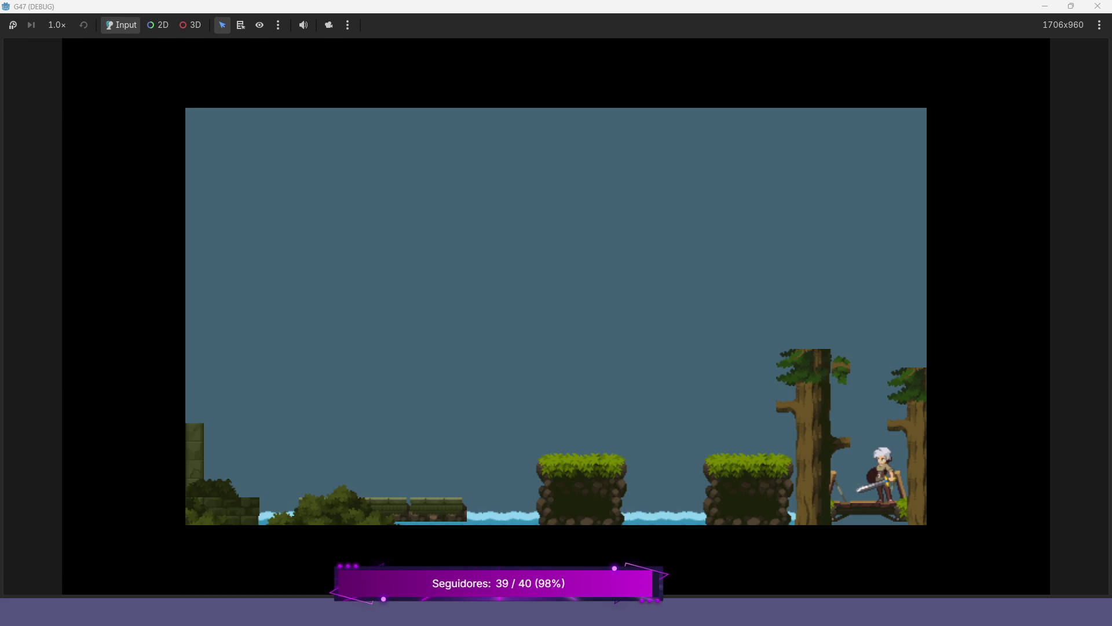
# Stop the running game with F8 and bring the level back into view in the 2D viewport.
pyautogui.press('F8')
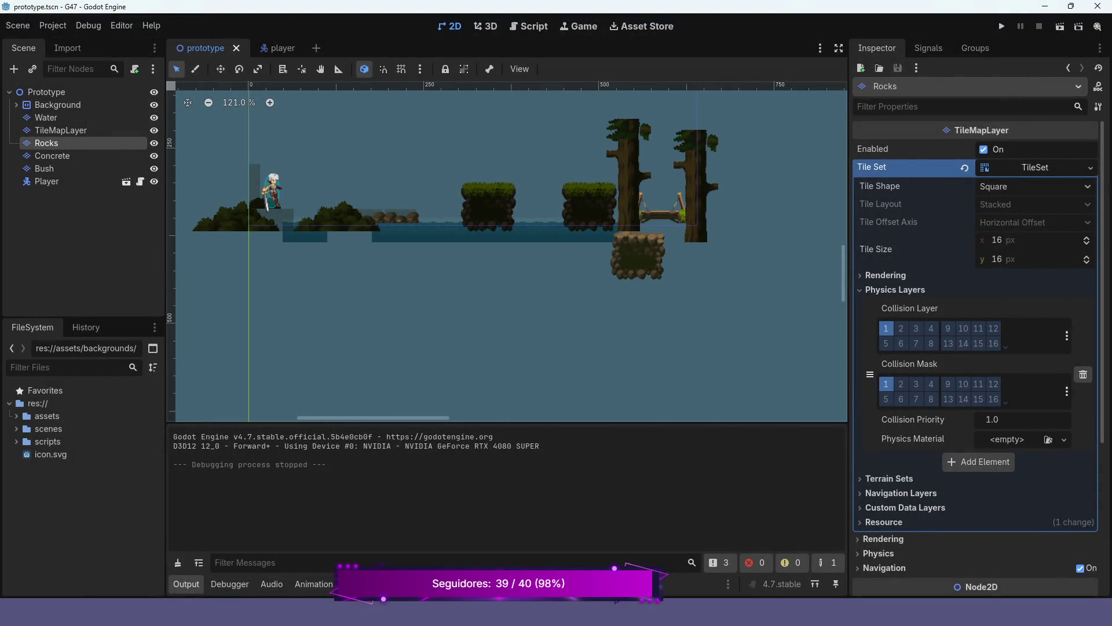
pyautogui.scroll(5, 507, 255)
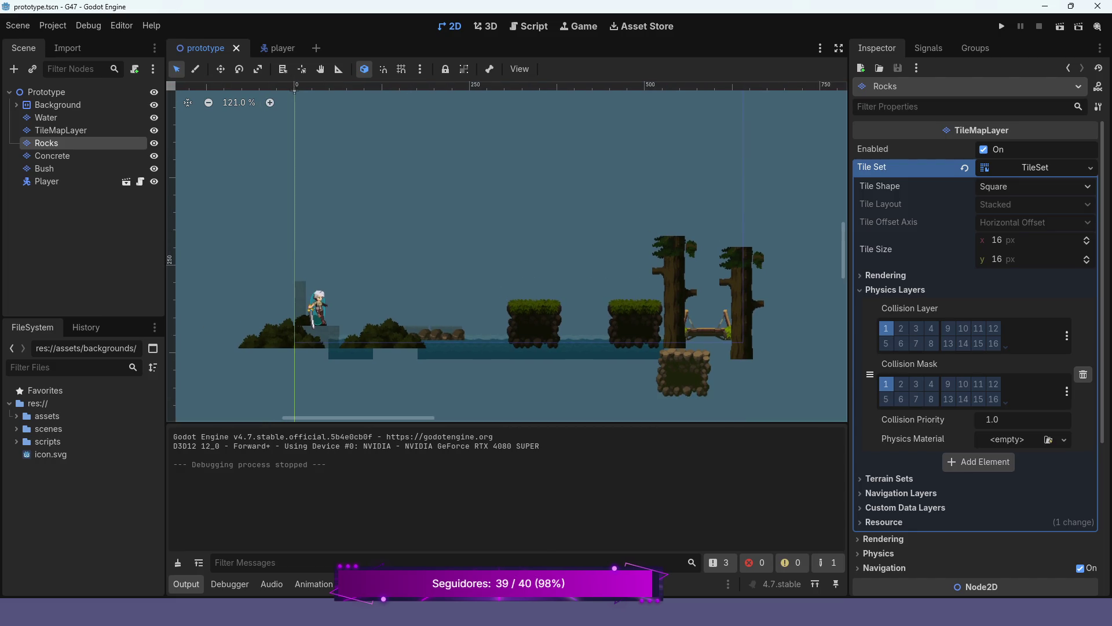
pyautogui.scroll(5, 423, 251)
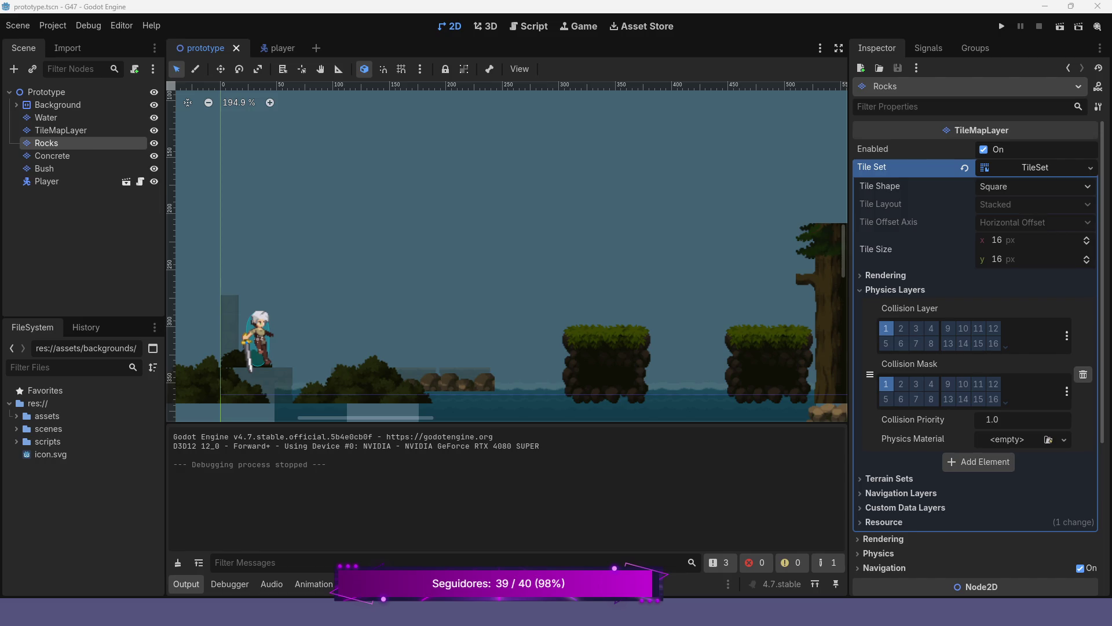
# Scroll the FileSystem dock to assets > backgrounds and preview the 1.png image.
pyautogui.scroll(-4, 717, 207)
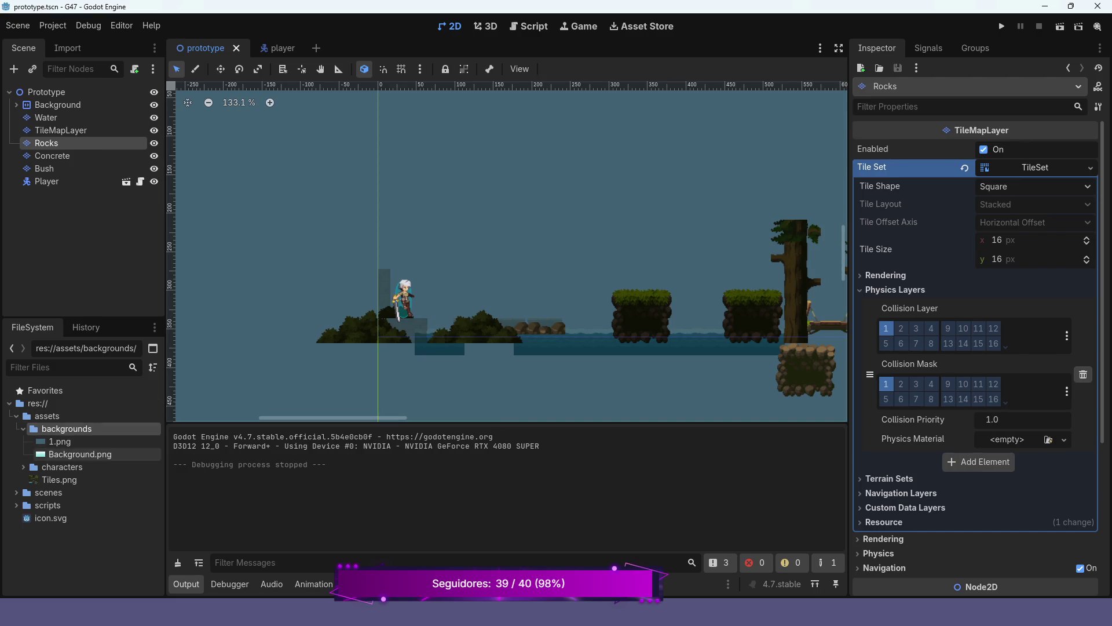
pyautogui.click(60, 441)
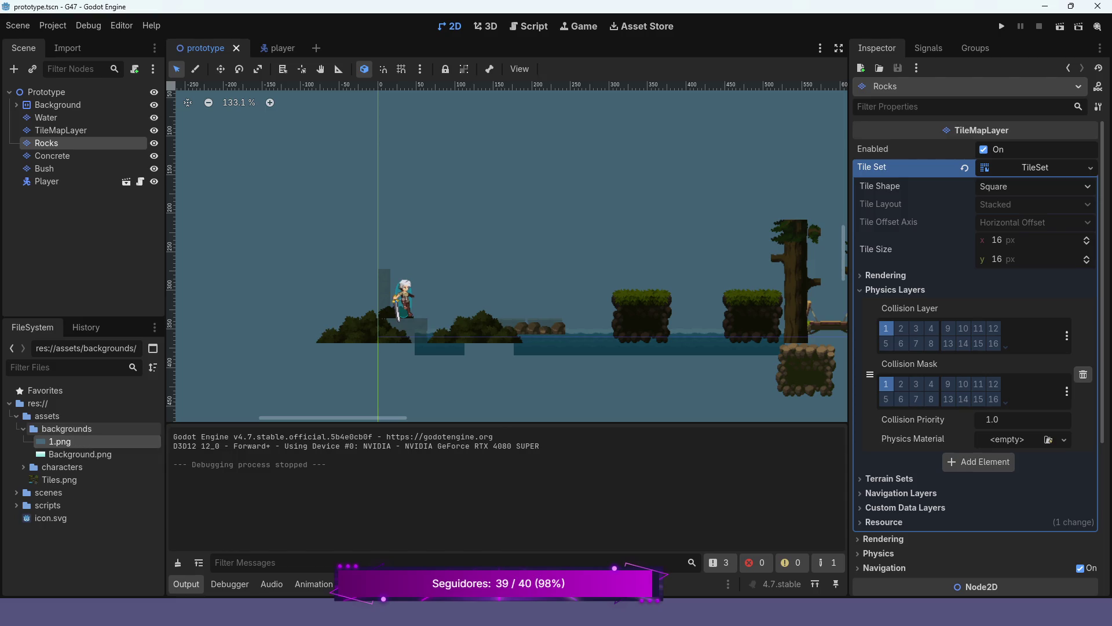
pyautogui.press('Delete')
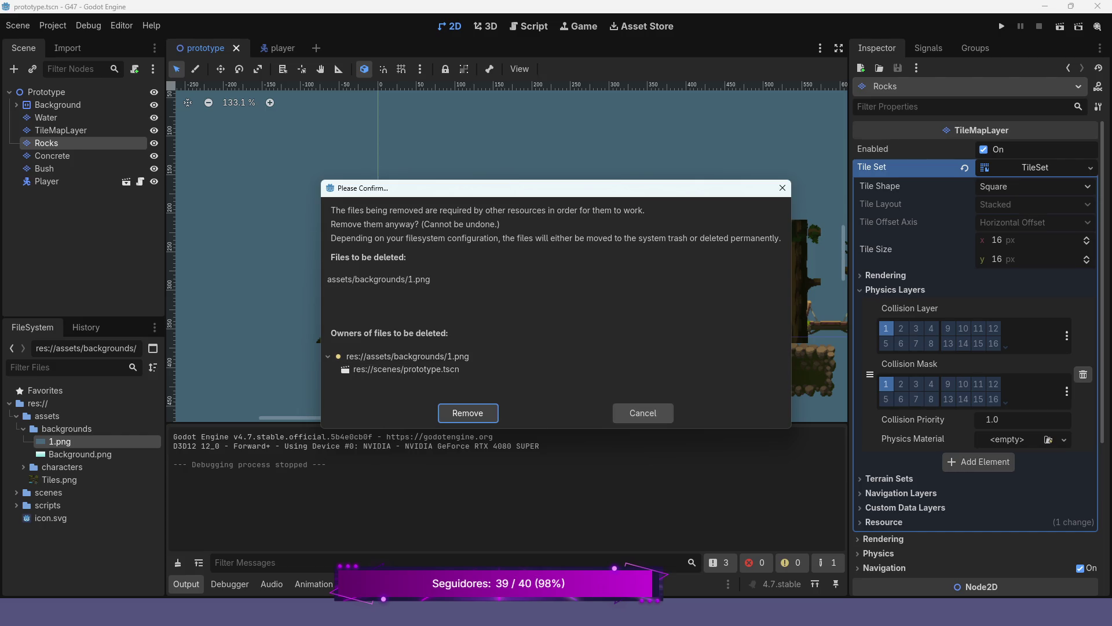
pyautogui.click(643, 412)
pyautogui.scroll(-7, 420, 169)
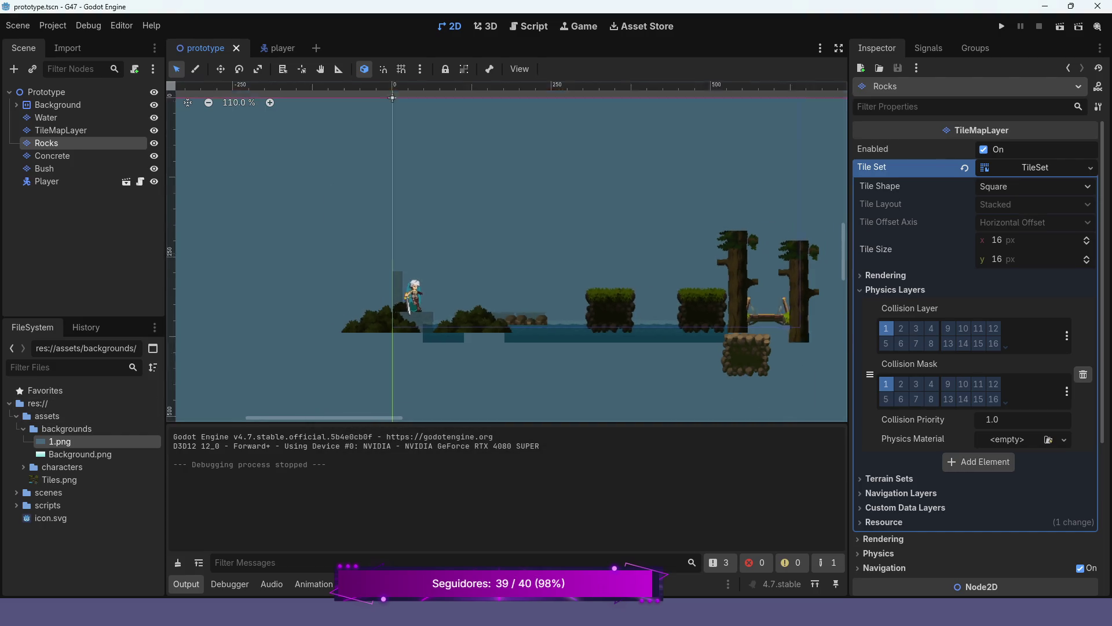
pyautogui.scroll(7, 468, 296)
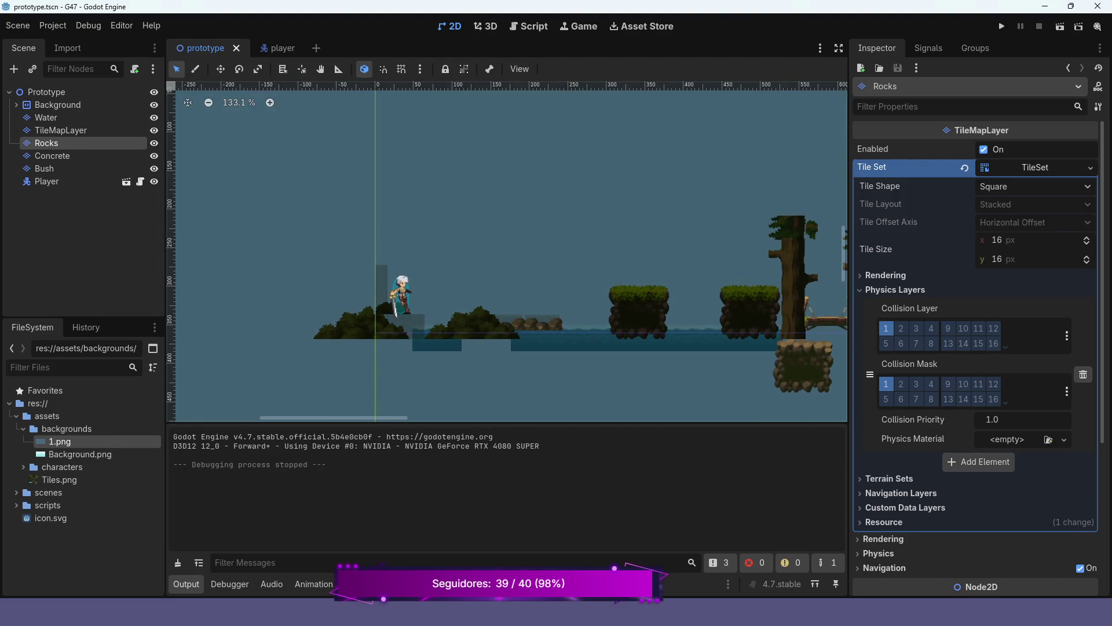
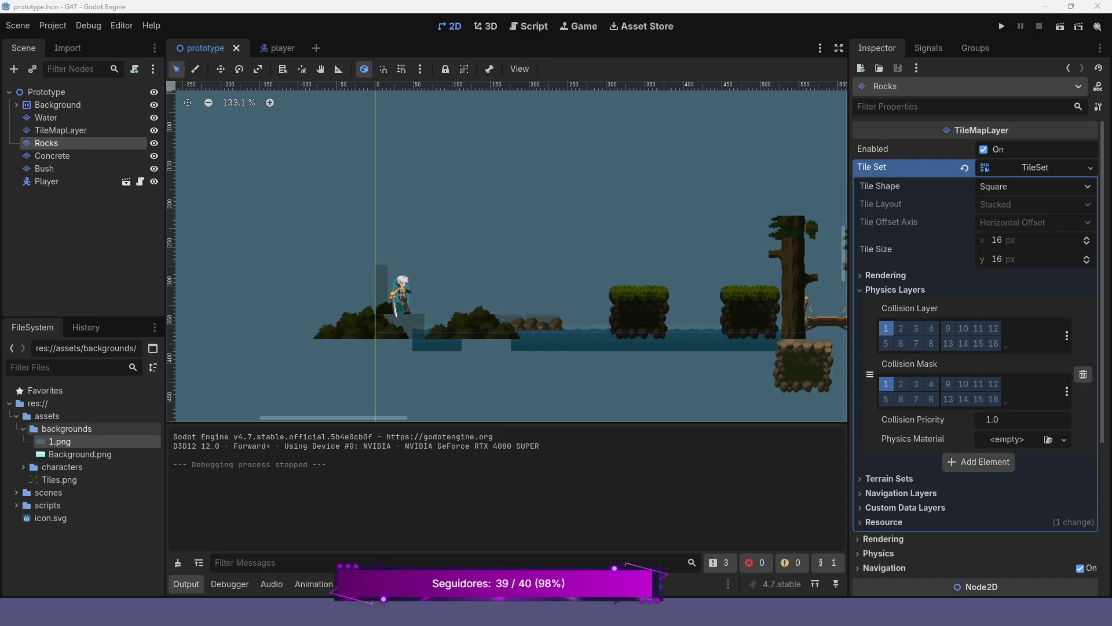
# Pan the level view to show the sky, then bring up the assets folder's context menu in FileSystem.
pyautogui.moveTo(67, 428)
pyautogui.mouseDown()
pyautogui.moveTo(58, 441)
pyautogui.moveTo(67, 428)
pyautogui.mouseUp()
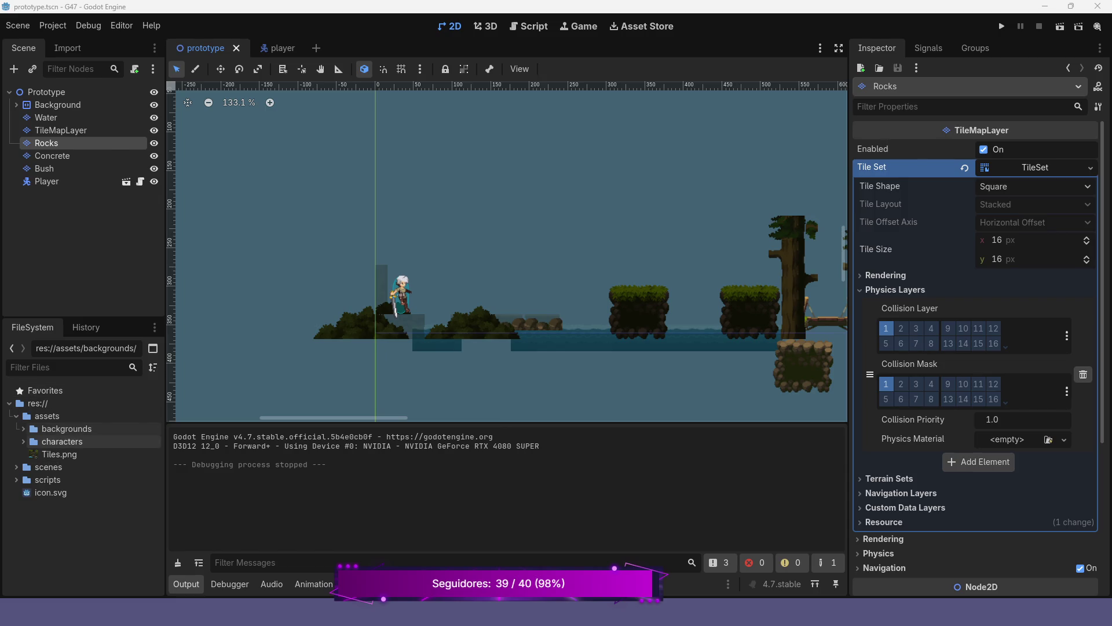
pyautogui.moveTo(35, 458)
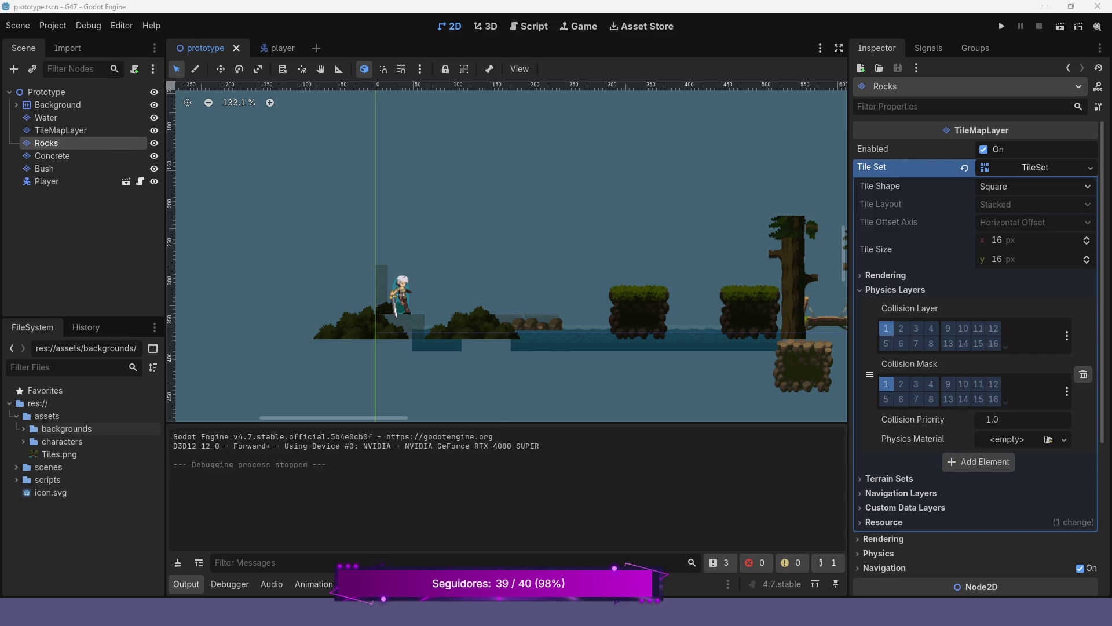
pyautogui.scroll(-2, 419, 213)
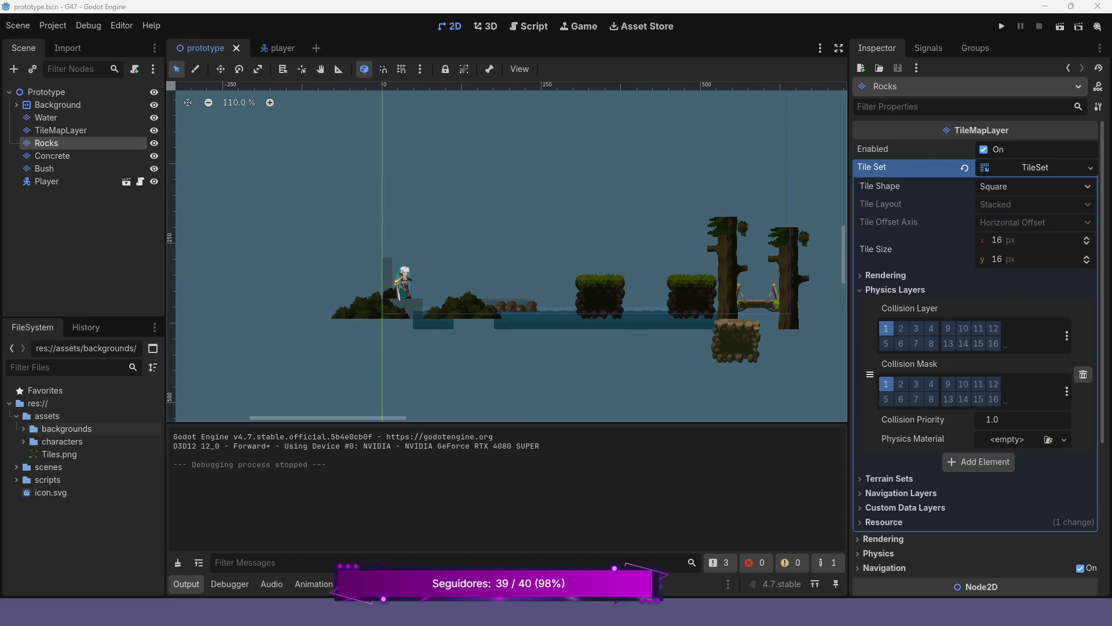
pyautogui.moveTo(382, 84)
pyautogui.mouseDown()
pyautogui.moveTo(386, 132)
pyautogui.moveTo(429, 133)
pyautogui.mouseUp()
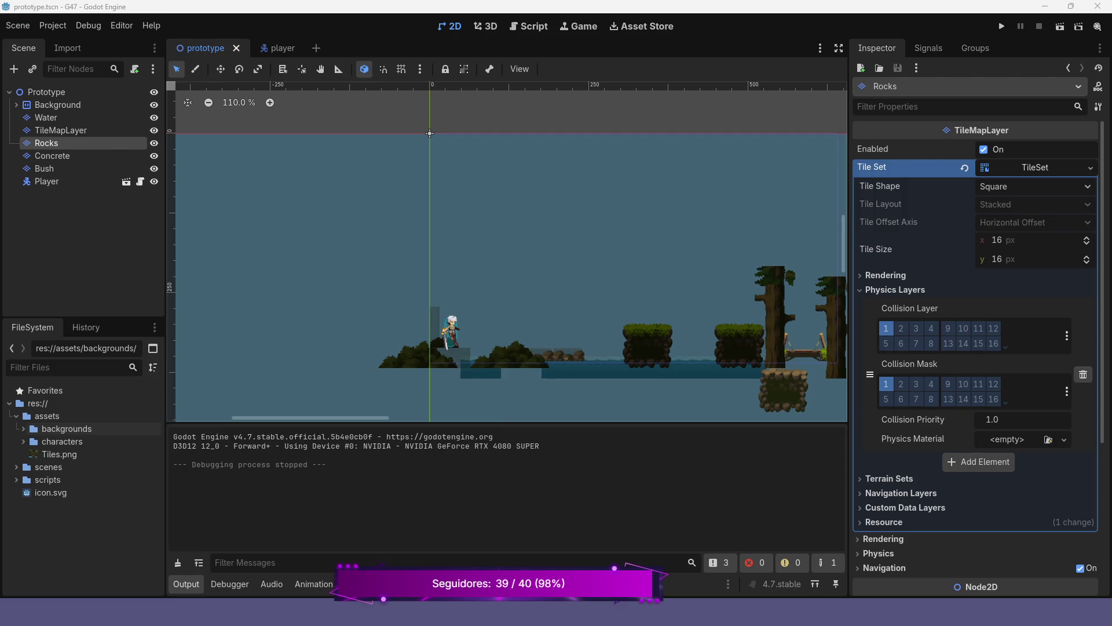
pyautogui.click(68, 416)
pyautogui.rightClick(67, 416)
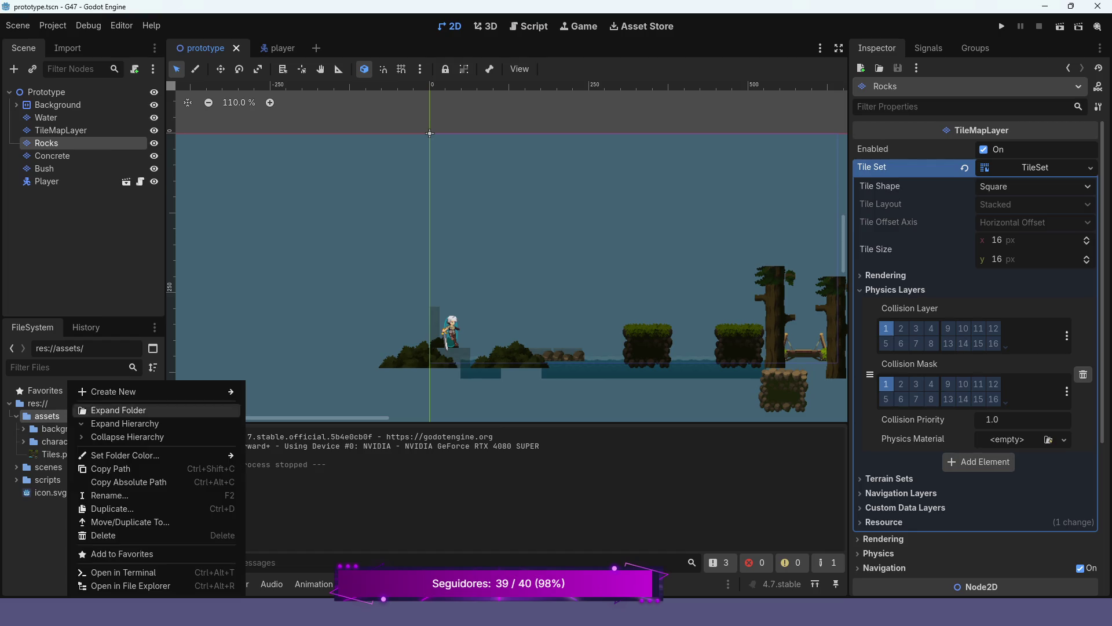
# Create a new folder named terran inside assets.
pyautogui.moveTo(156, 391)
pyautogui.click(279, 392)
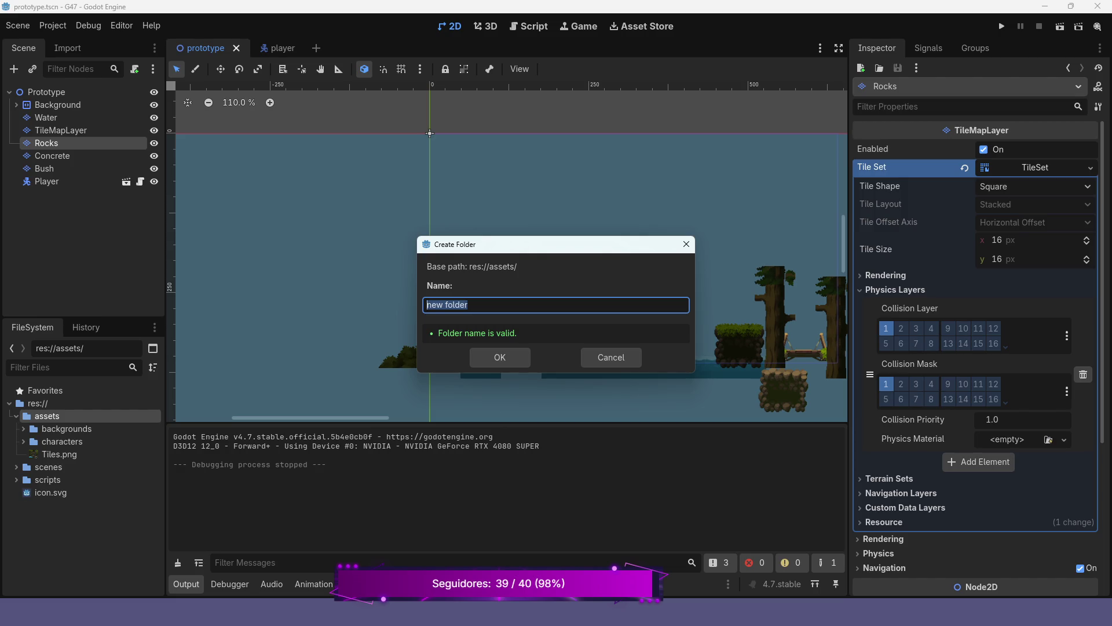
pyautogui.write('terran')
pyautogui.press('Return')
# Create a tileset folder inside terran and save.
pyautogui.rightClick(133, 454)
pyautogui.click(336, 390)
pyautogui.write('t')
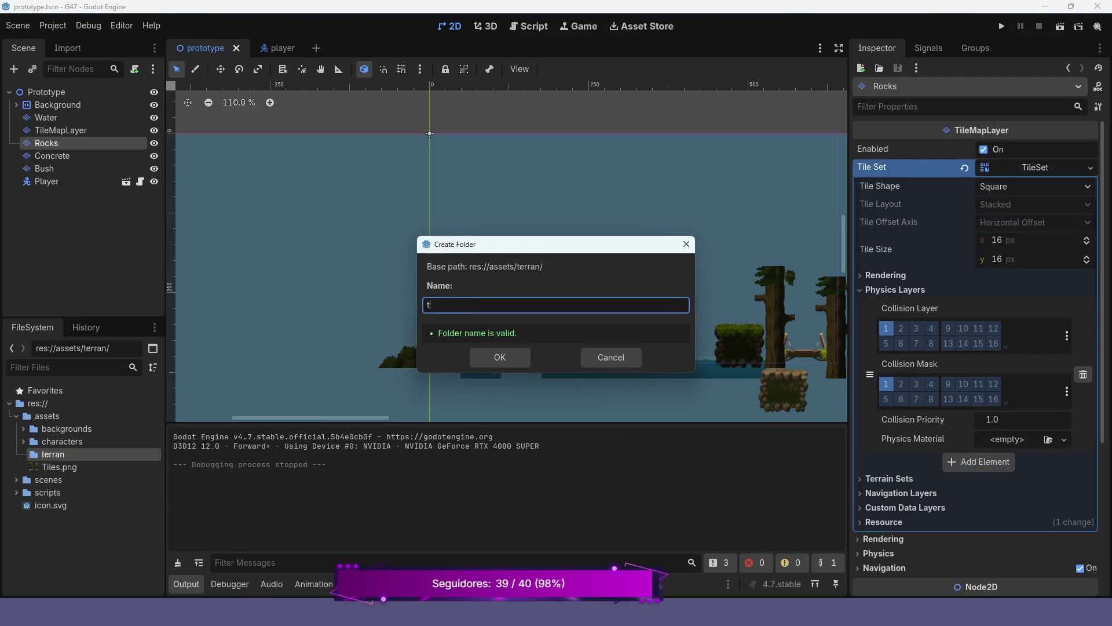
pyautogui.write('ileset')
pyautogui.press('Return')
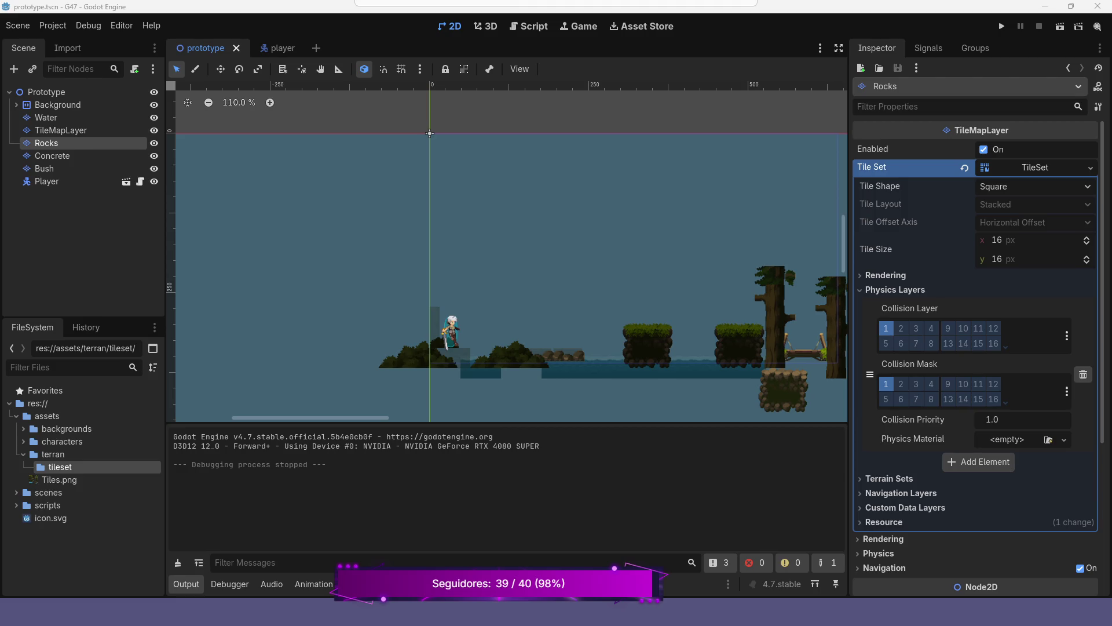
pyautogui.hotkey('ctrl', 's')
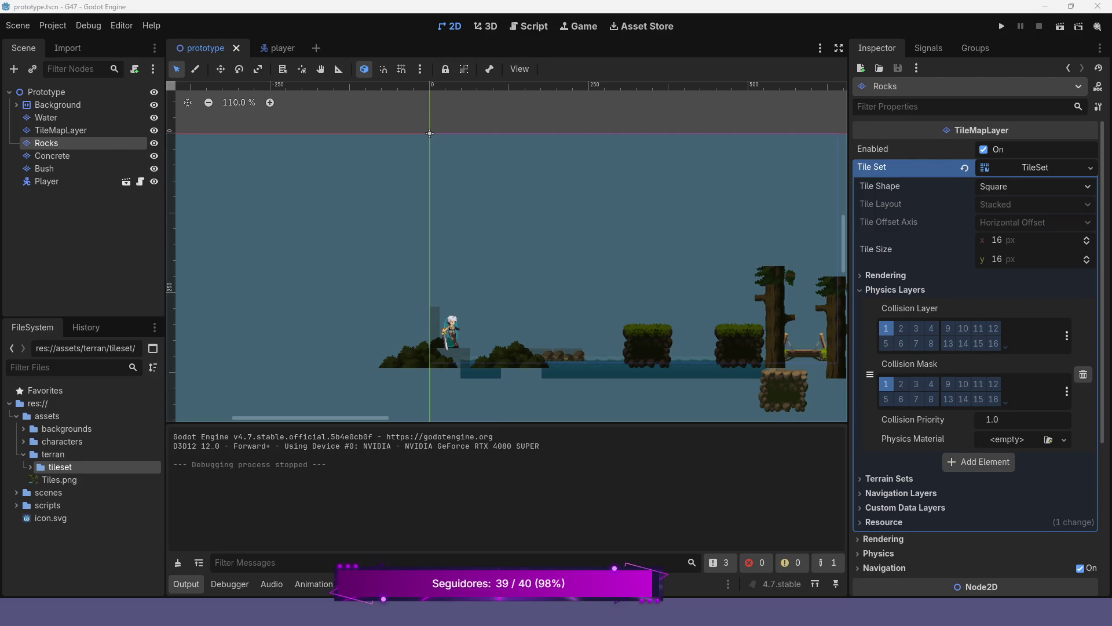
# Start a new scene with a 2D root node renamed to Map_1.
pyautogui.click(315, 49)
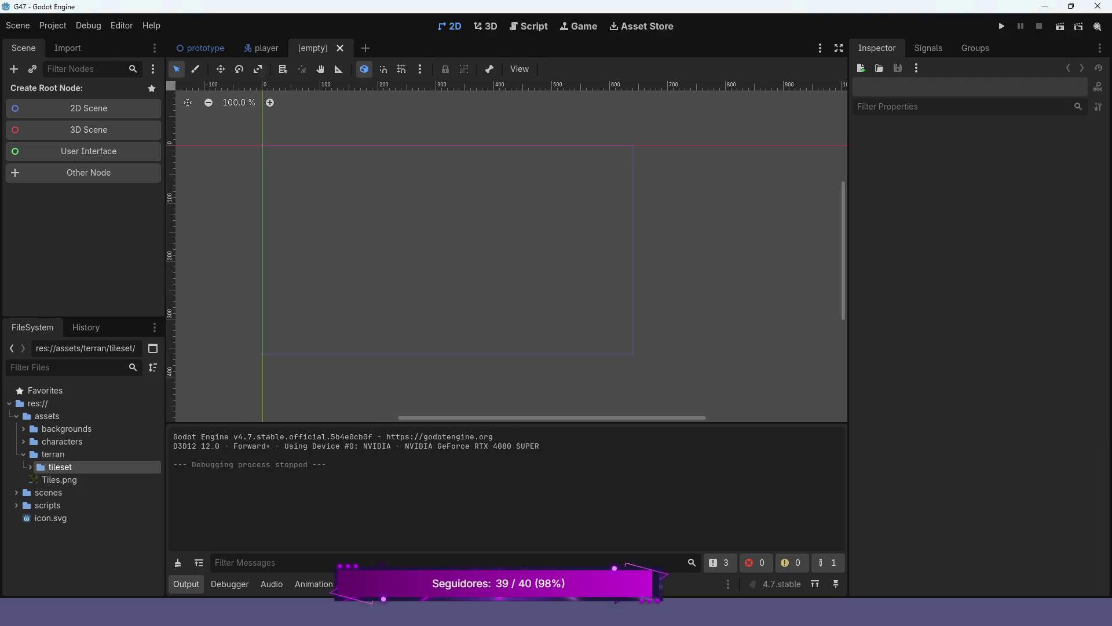
pyautogui.click(88, 109)
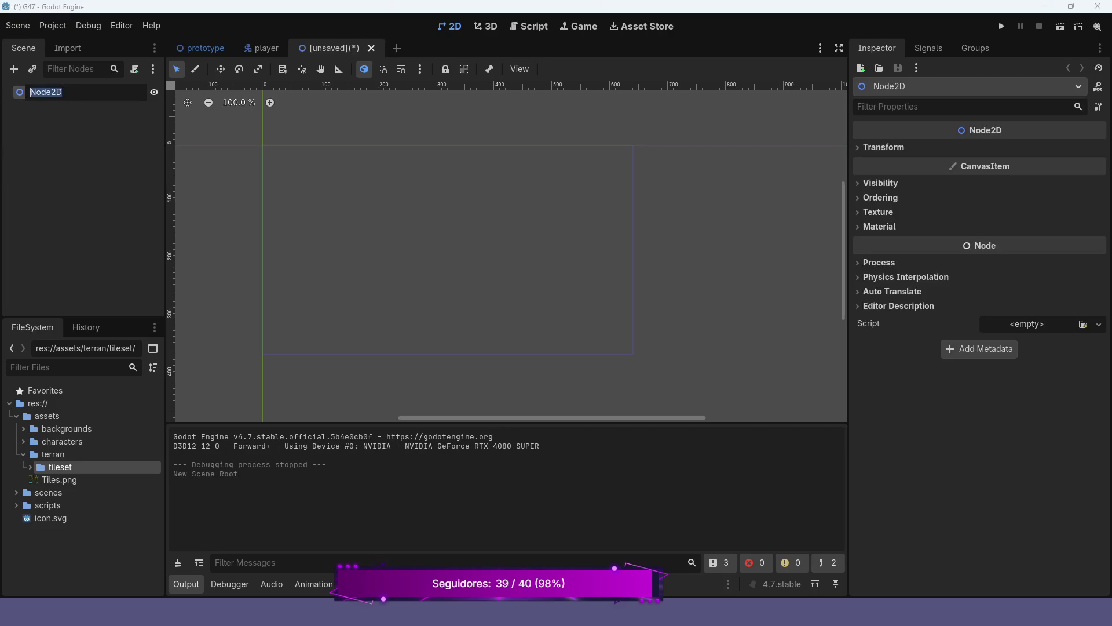
pyautogui.write('Map_')
pyautogui.write('1')
pyautogui.press('Return')
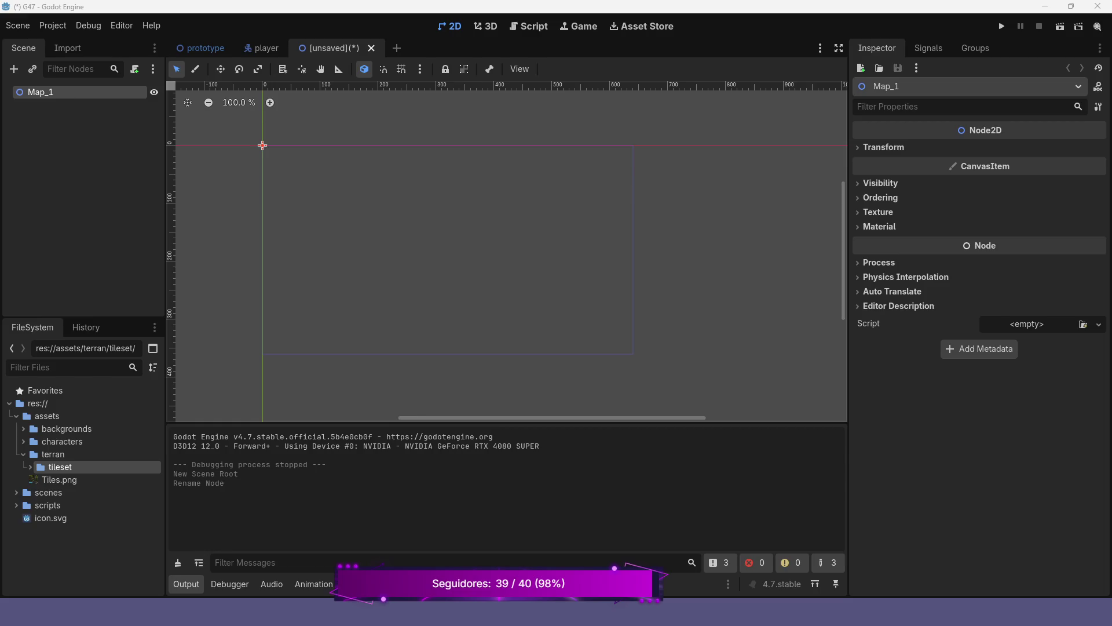
# Expand the scenes folder and bring up its context menu.
pyautogui.click(17, 493)
pyautogui.click(58, 492)
pyautogui.rightClick(58, 493)
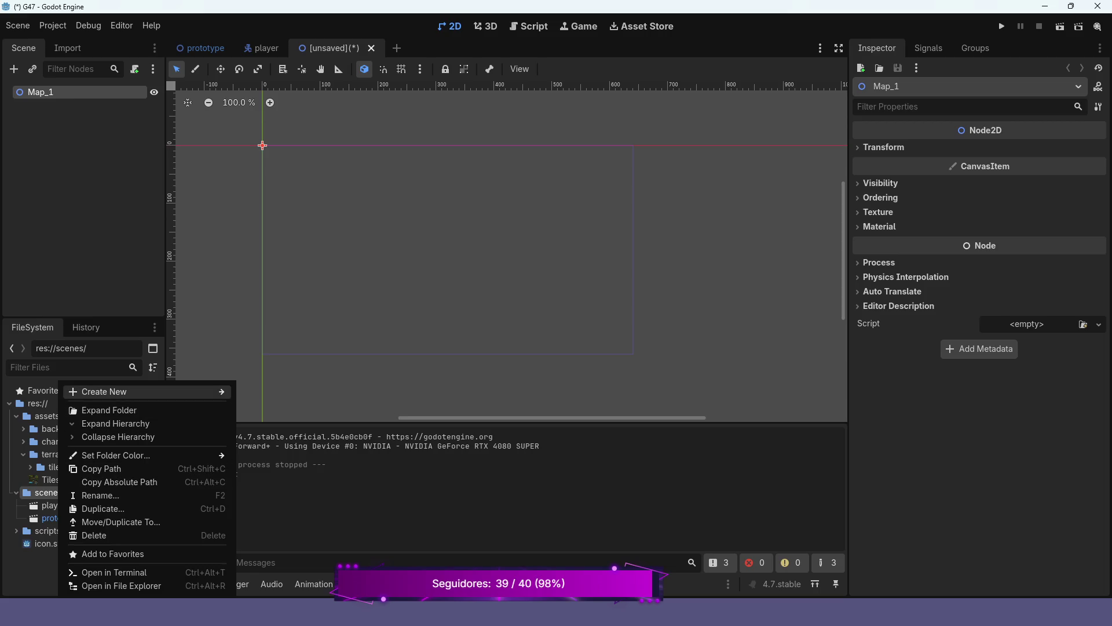
# Create a maps folder inside scenes.
pyautogui.moveTo(145, 391)
pyautogui.click(275, 391)
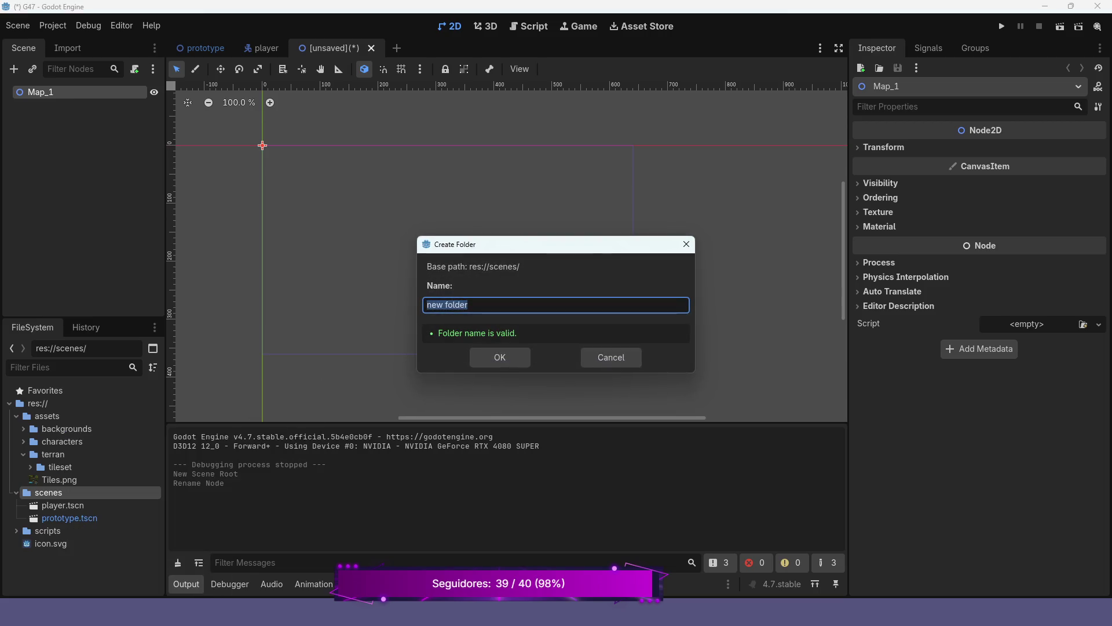
pyautogui.write('maps')
pyautogui.press('Return')
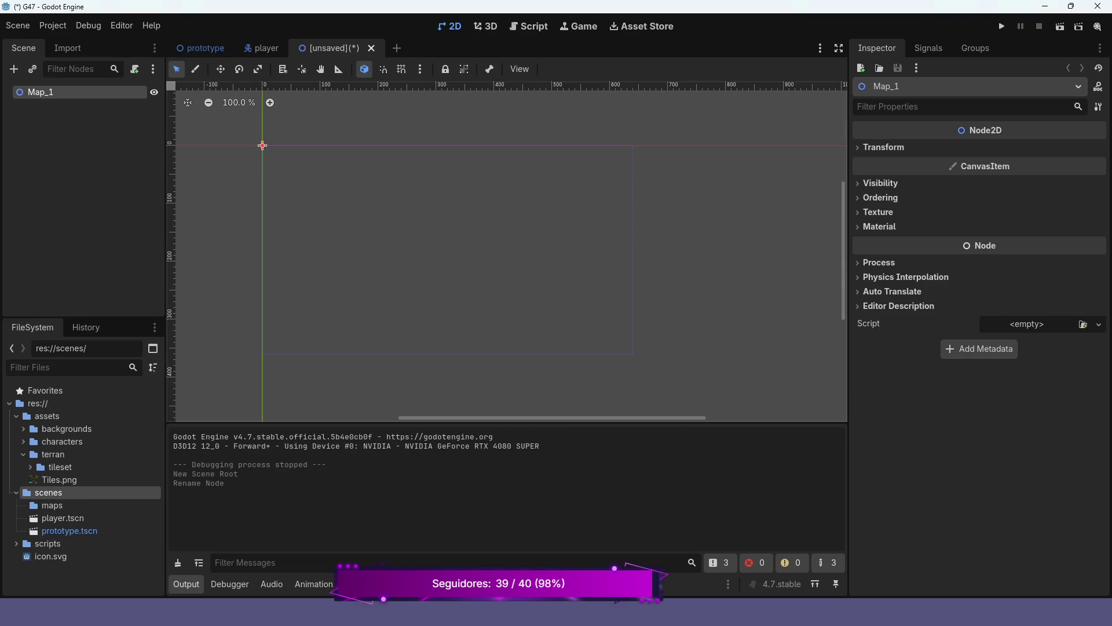
# Save the scene as map_1.tscn in the maps folder.
pyautogui.press('Escape')
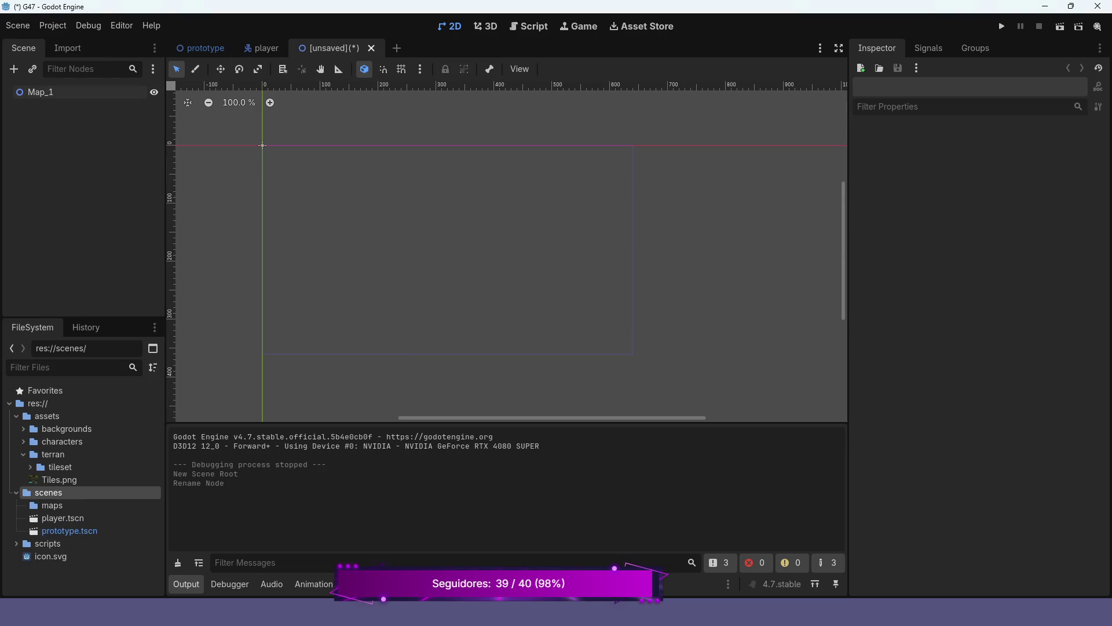
pyautogui.hotkey('ctrl', 's')
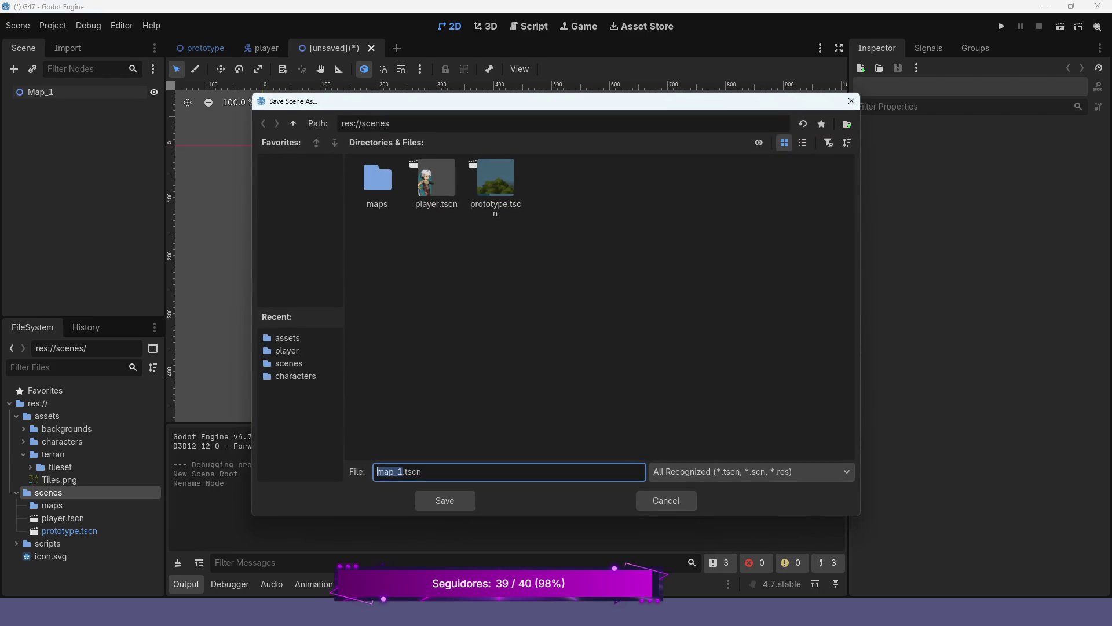
pyautogui.doubleClick(377, 184)
pyautogui.click(445, 500)
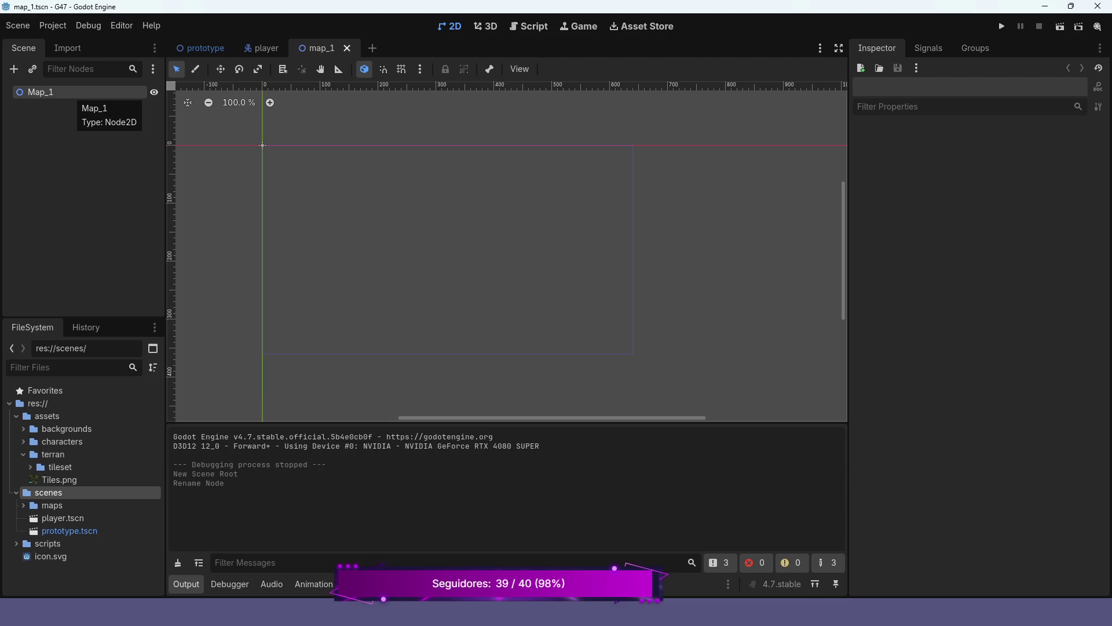
# Add a StaticBody2D child under Map_1, found by searching 'stat'.
pyautogui.rightClick(73, 93)
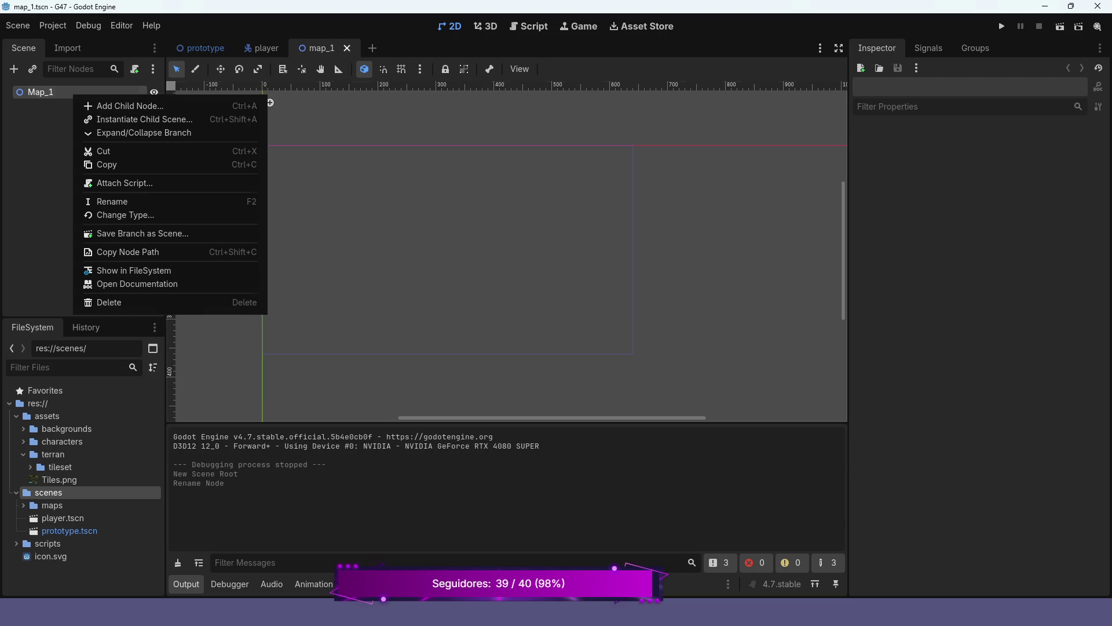
pyautogui.click(173, 106)
pyautogui.write('stat')
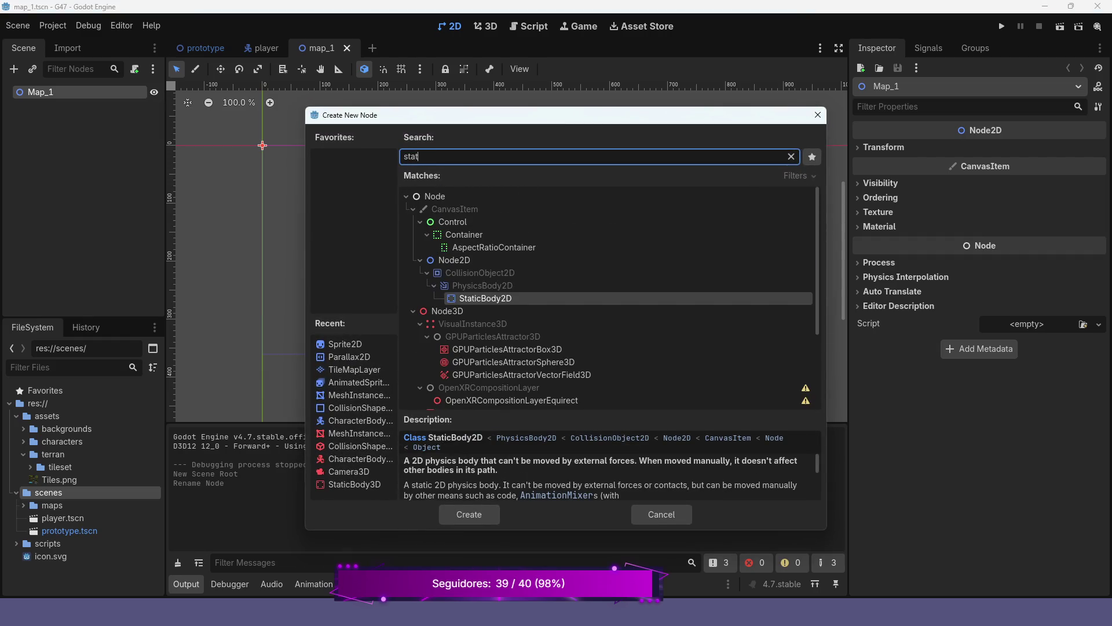
pyautogui.scroll(-2, 609, 470)
pyautogui.scroll(-3, 609, 475)
pyautogui.scroll(-2, 608, 475)
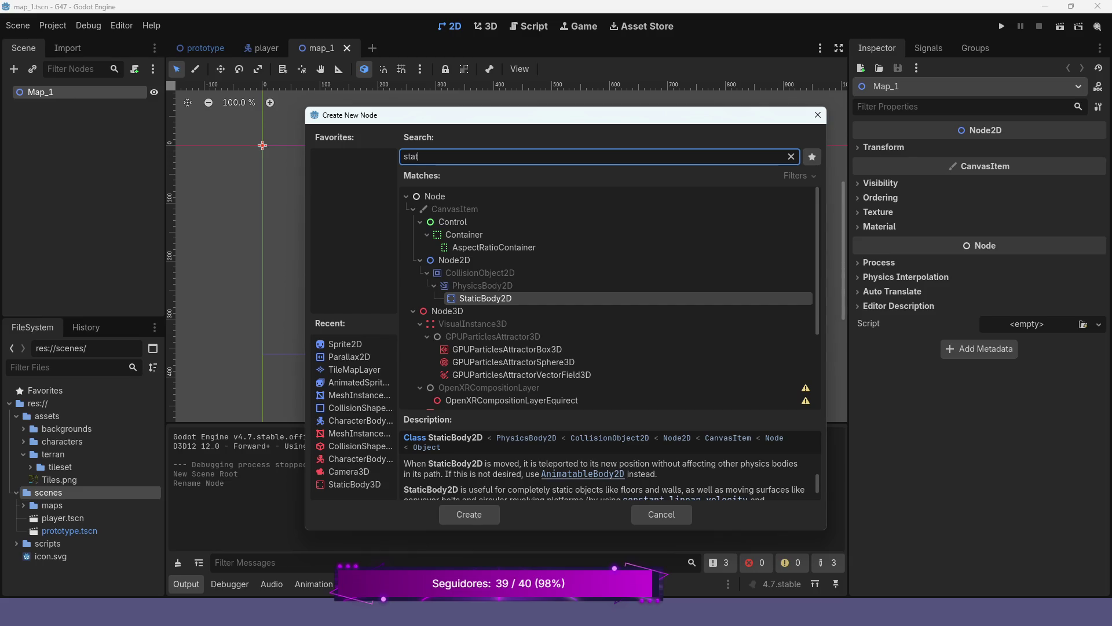
pyautogui.scroll(-2, 608, 469)
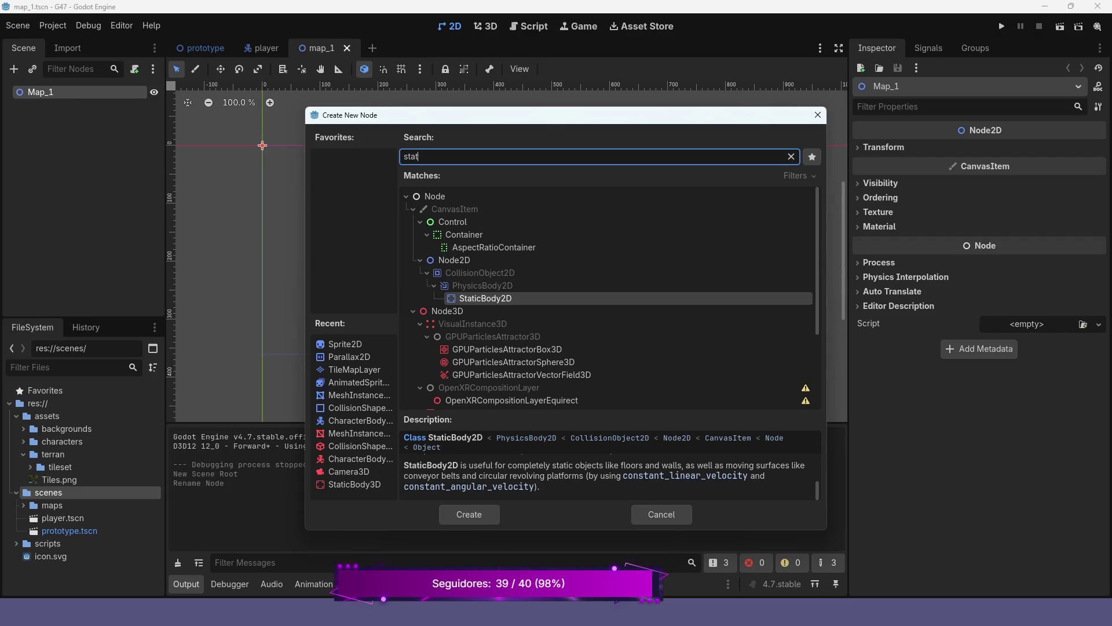
pyautogui.press('Return')
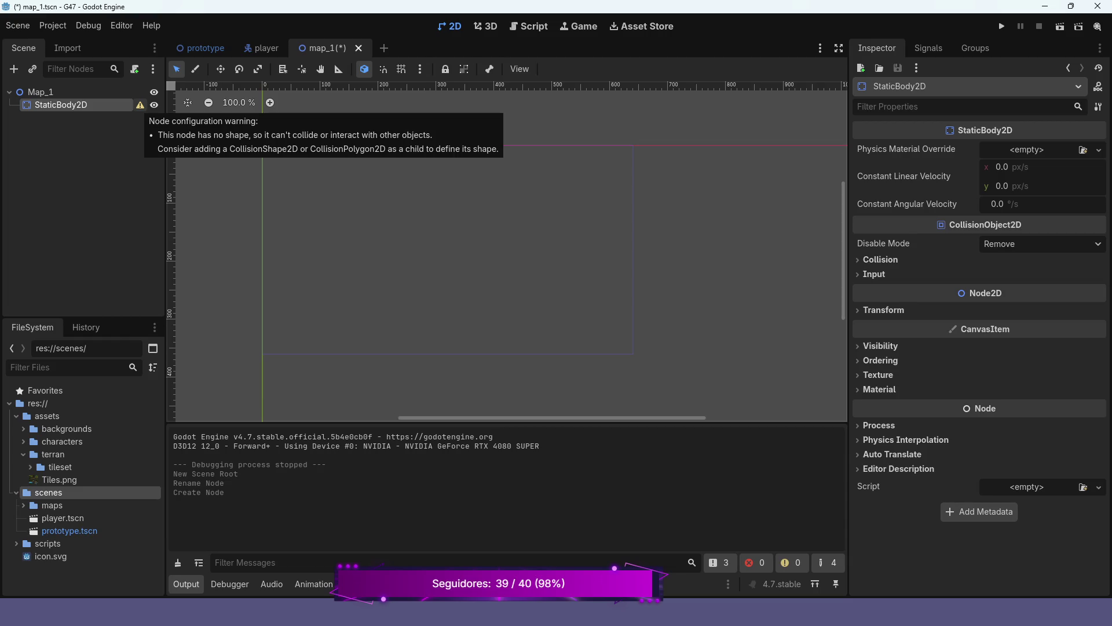
# Add a CollisionShape2D under StaticBody2D and give it a new RectangleShape2D.
pyautogui.rightClick(68, 103)
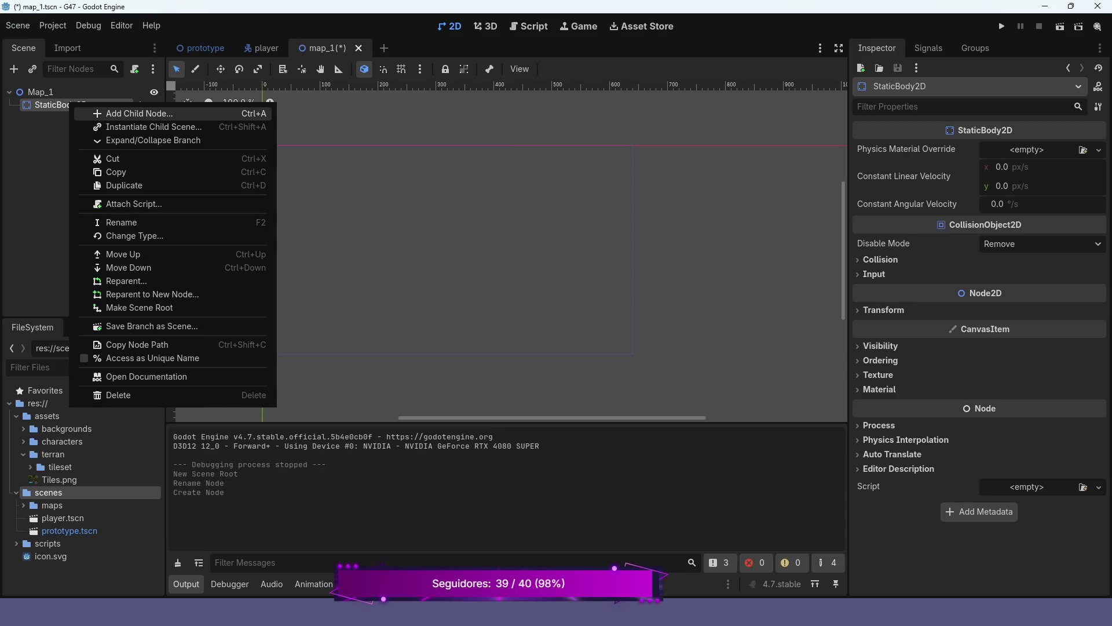
pyautogui.click(96, 112)
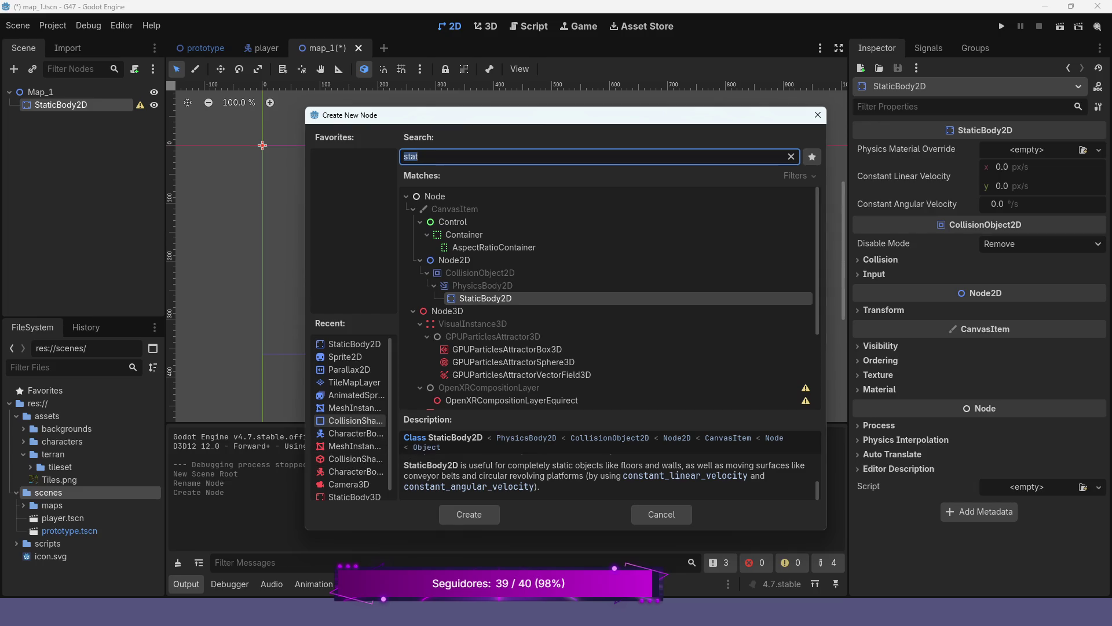
pyautogui.click(350, 421)
pyautogui.press('Return')
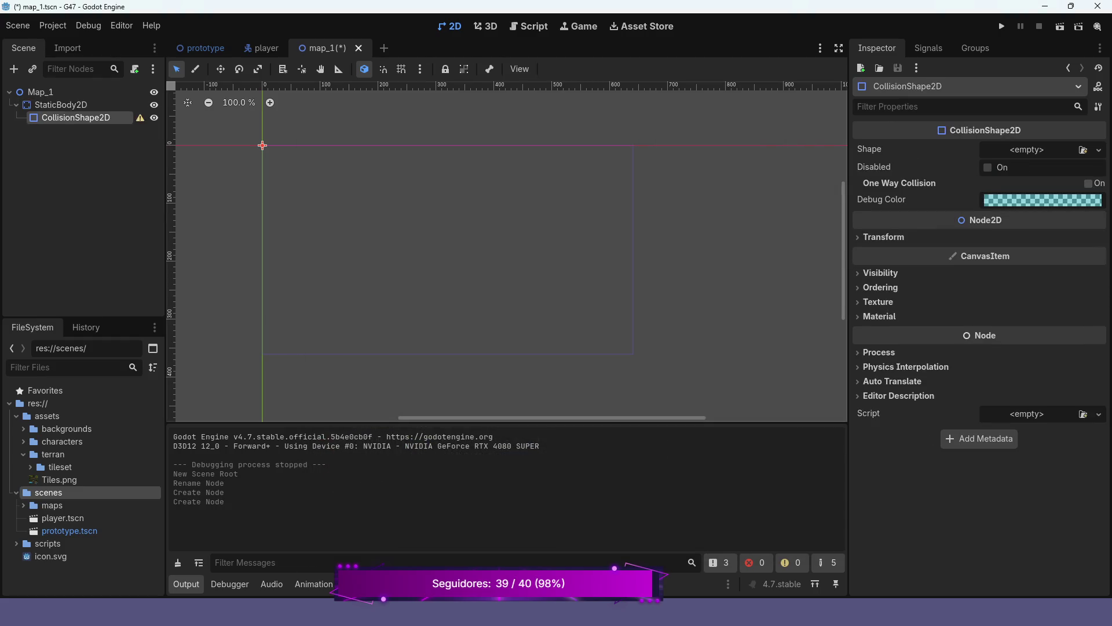
pyautogui.click(1099, 149)
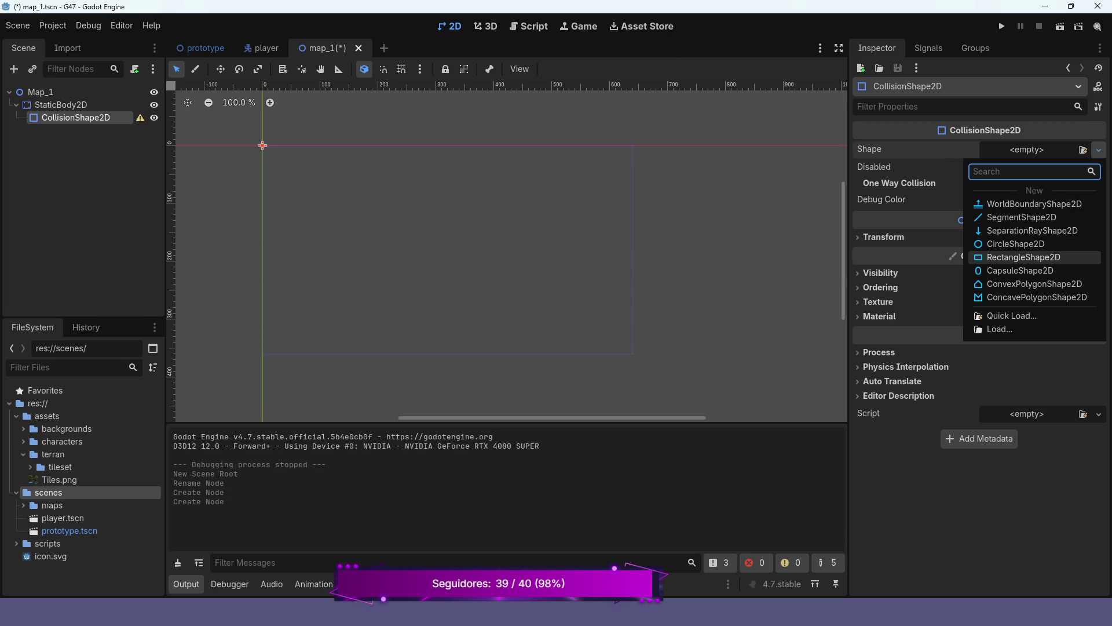
pyautogui.click(1023, 258)
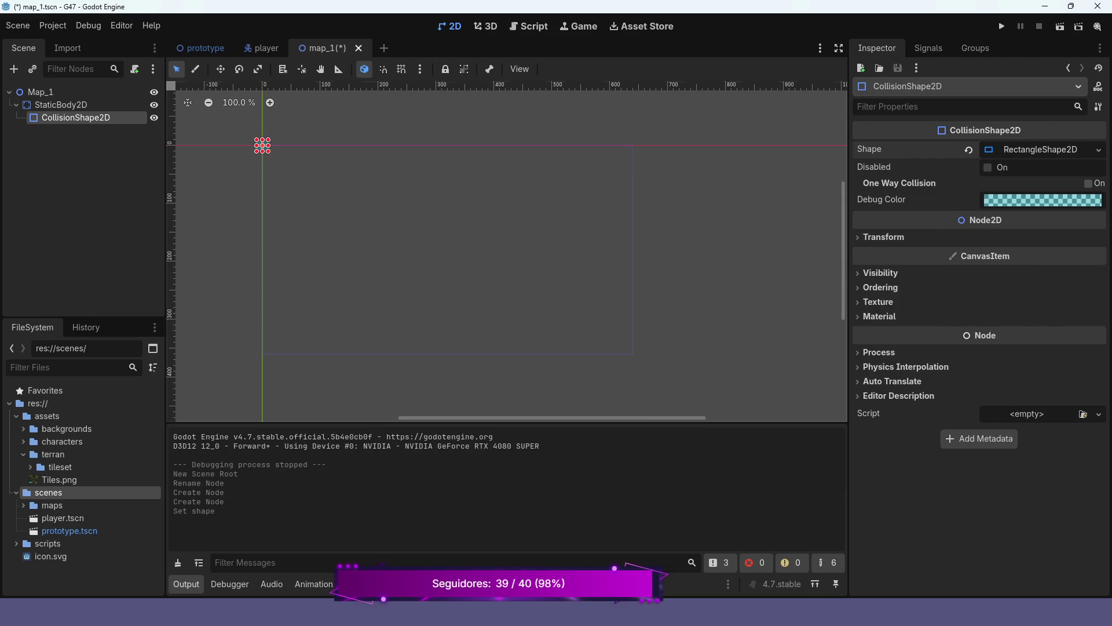
# Set the rectangle shape's size to 640 × 360.
pyautogui.click(1032, 150)
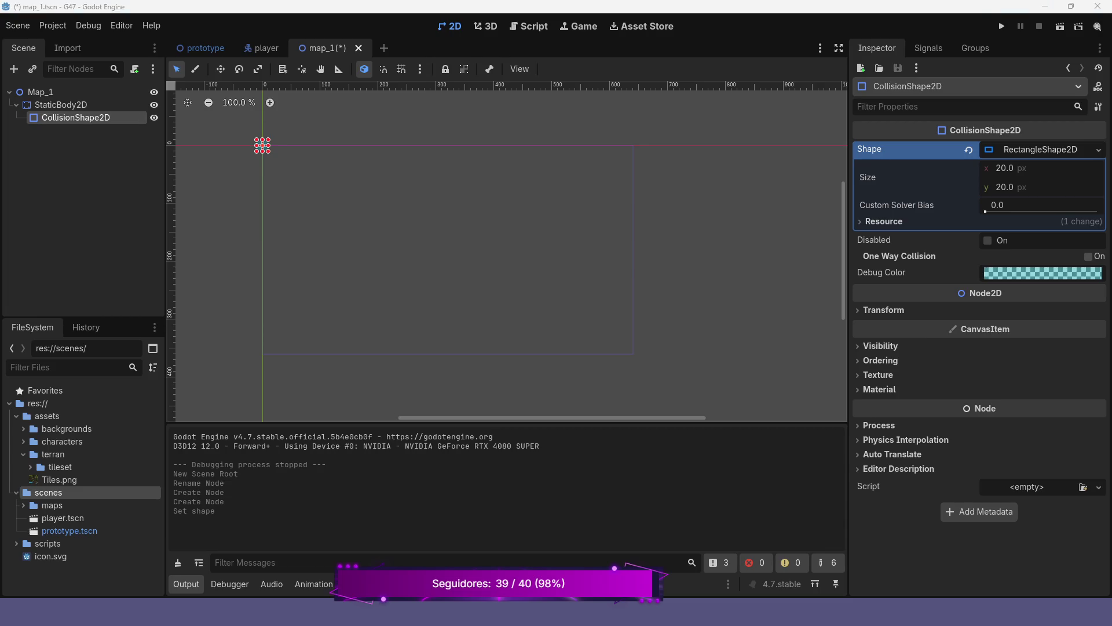
pyautogui.click(1020, 168)
pyautogui.write('640')
pyautogui.press('Return')
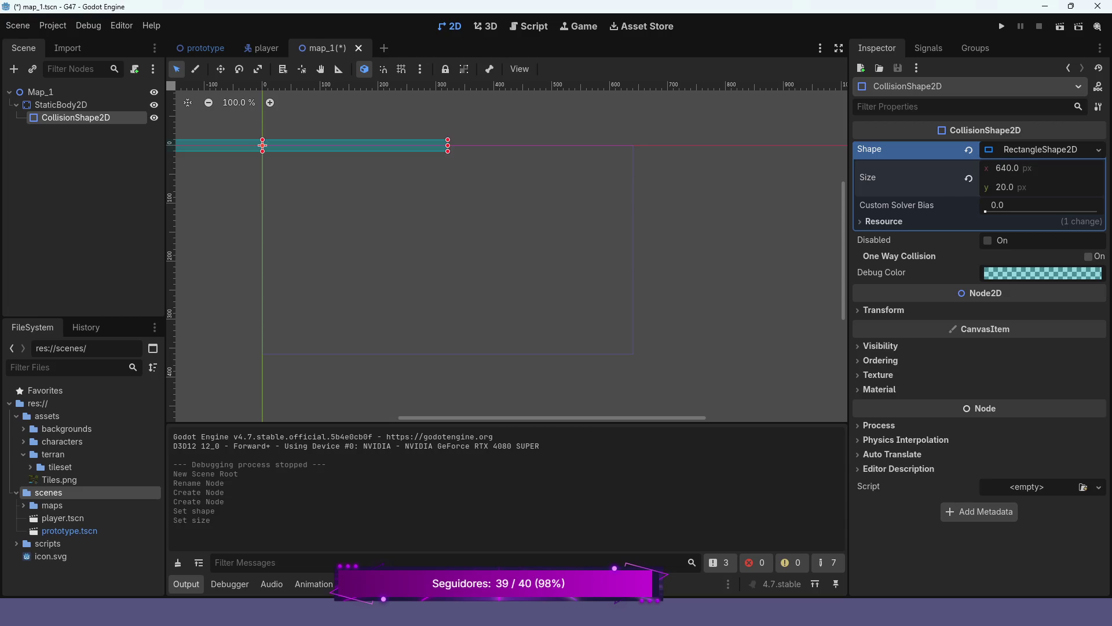
pyautogui.press('Tab')
pyautogui.write('360')
pyautogui.press('Return')
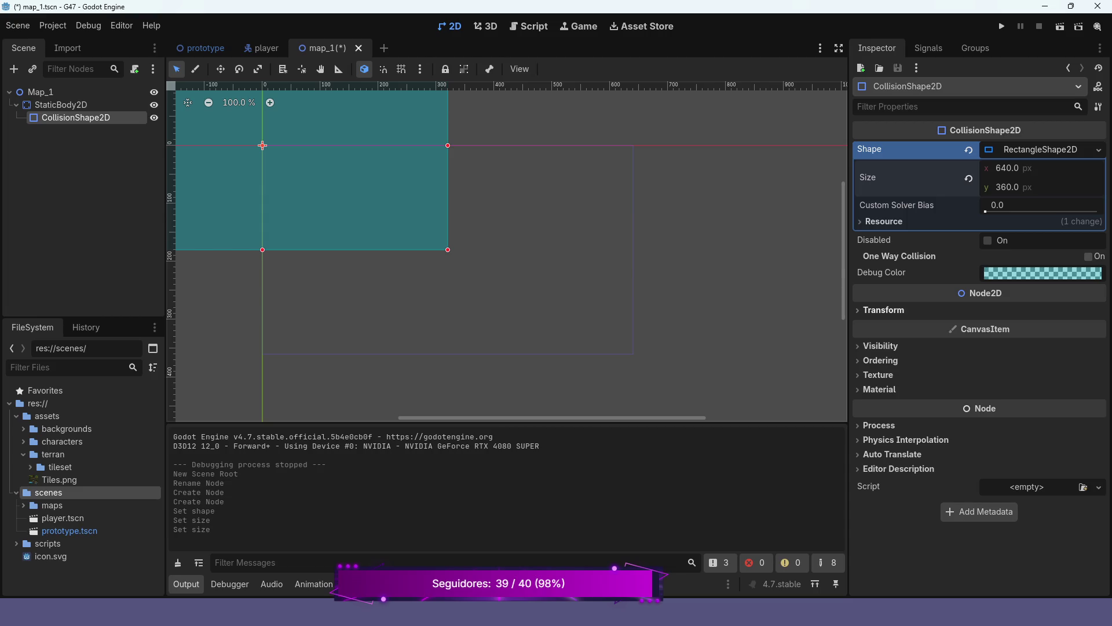
# Position the collision shape at 320, 180 in its Transform settings.
pyautogui.click(884, 310)
pyautogui.click(1002, 325)
pyautogui.write('320')
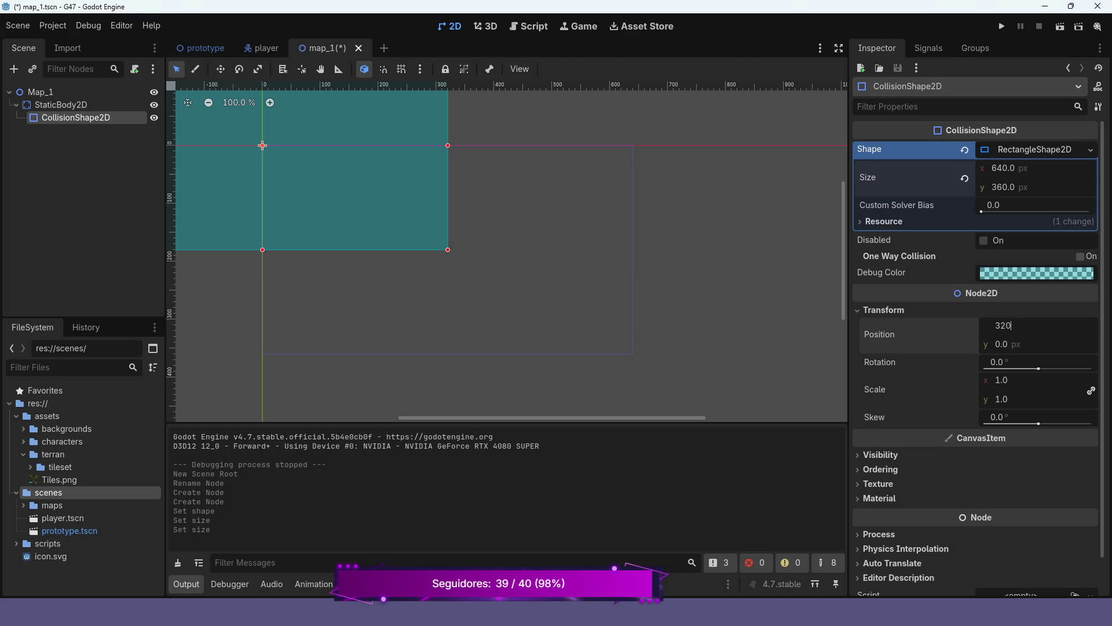
pyautogui.press('Return')
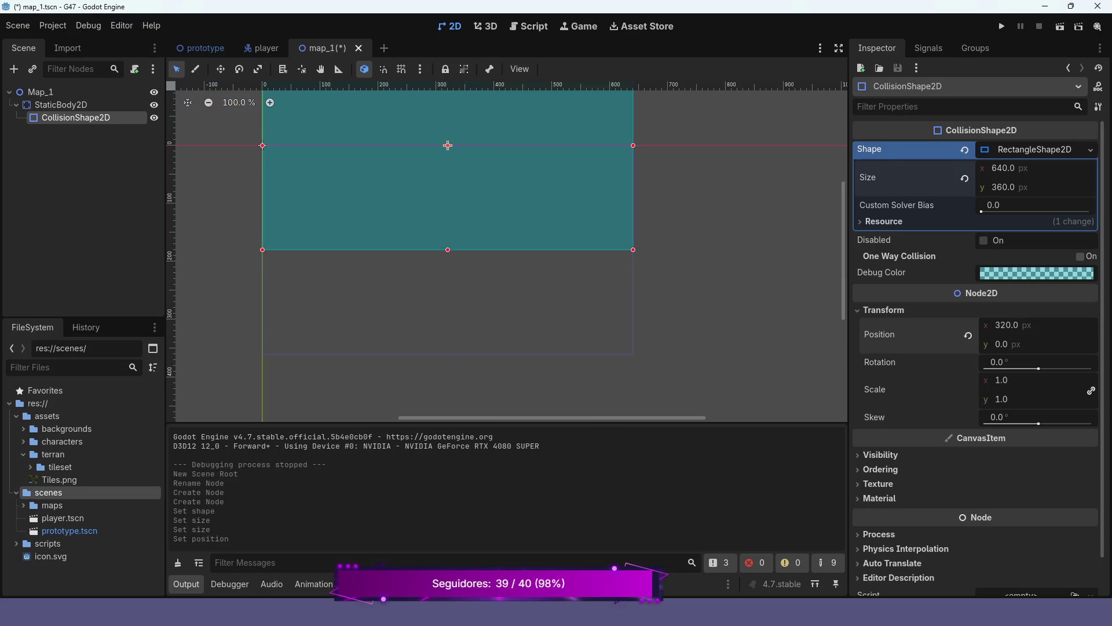
pyautogui.write('180')
pyautogui.press('Return')
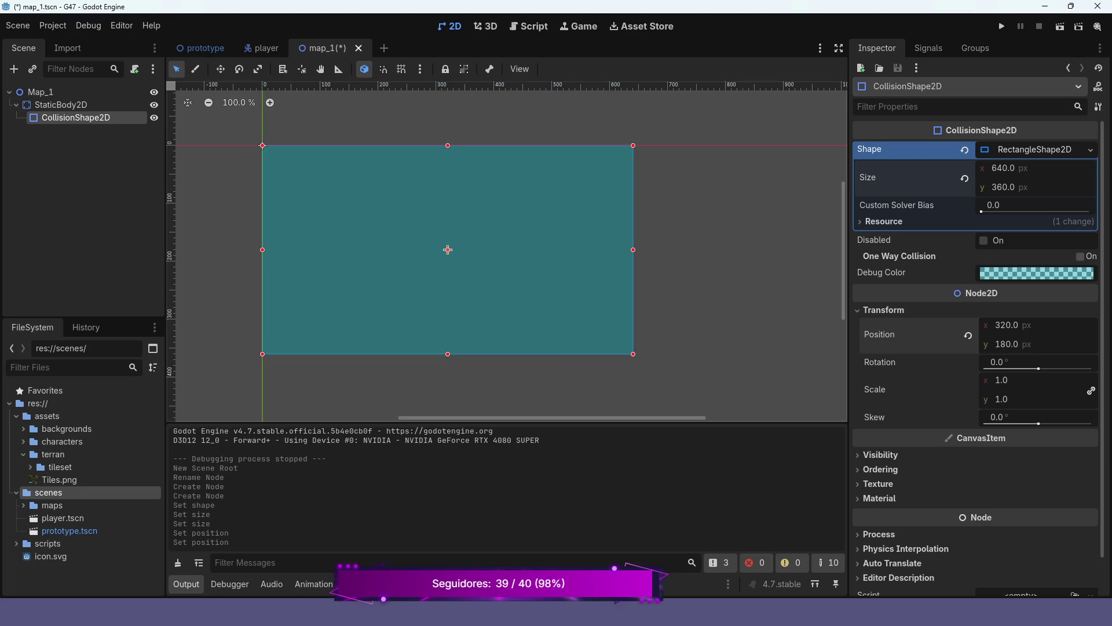
pyautogui.scroll(-9, 666, 269)
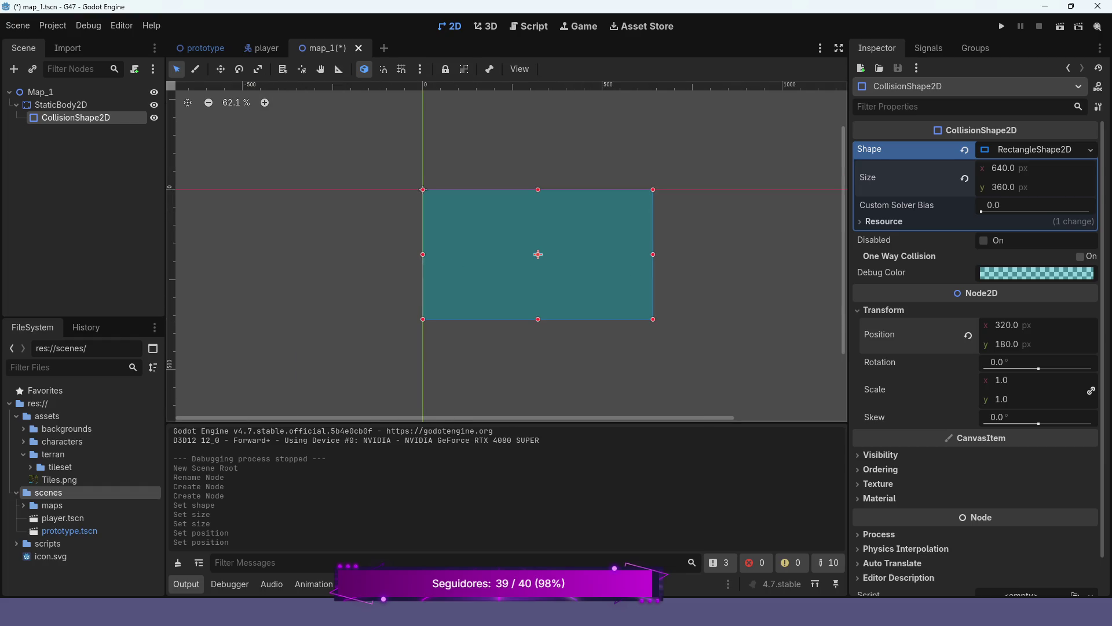
pyautogui.scroll(9, 667, 250)
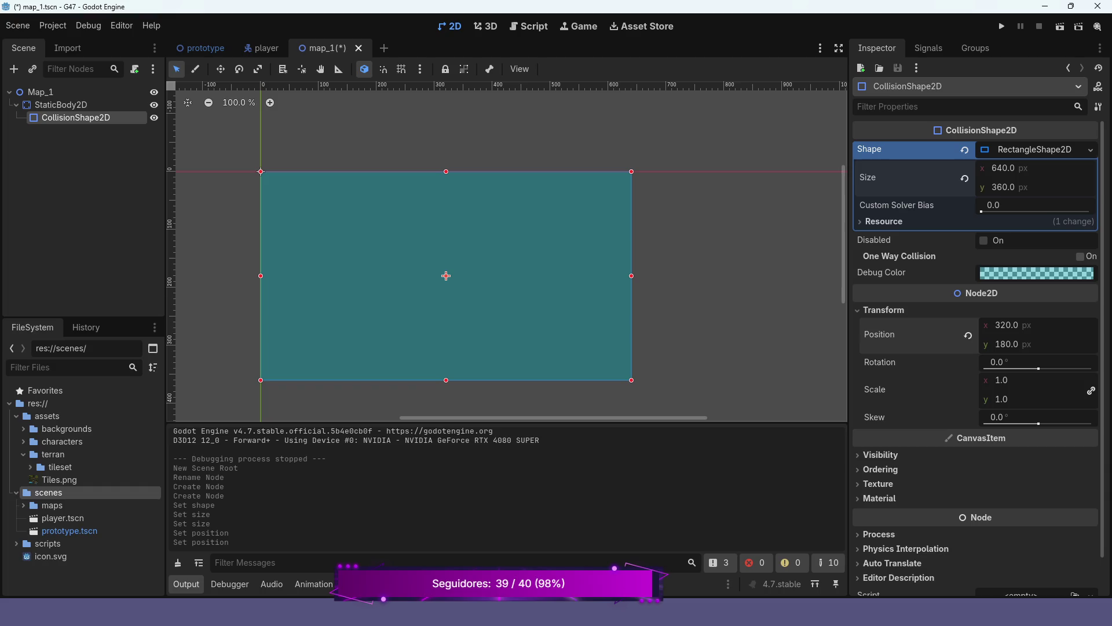
pyautogui.click(84, 106)
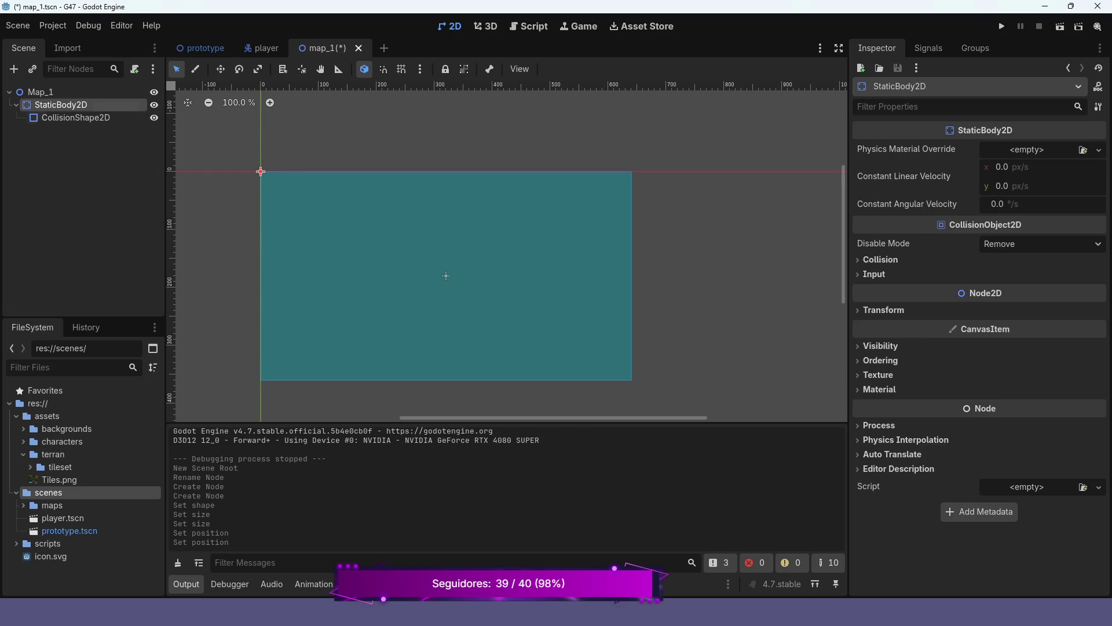
# Add a Sprite2D child under StaticBody2D.
pyautogui.rightClick(78, 104)
pyautogui.click(148, 113)
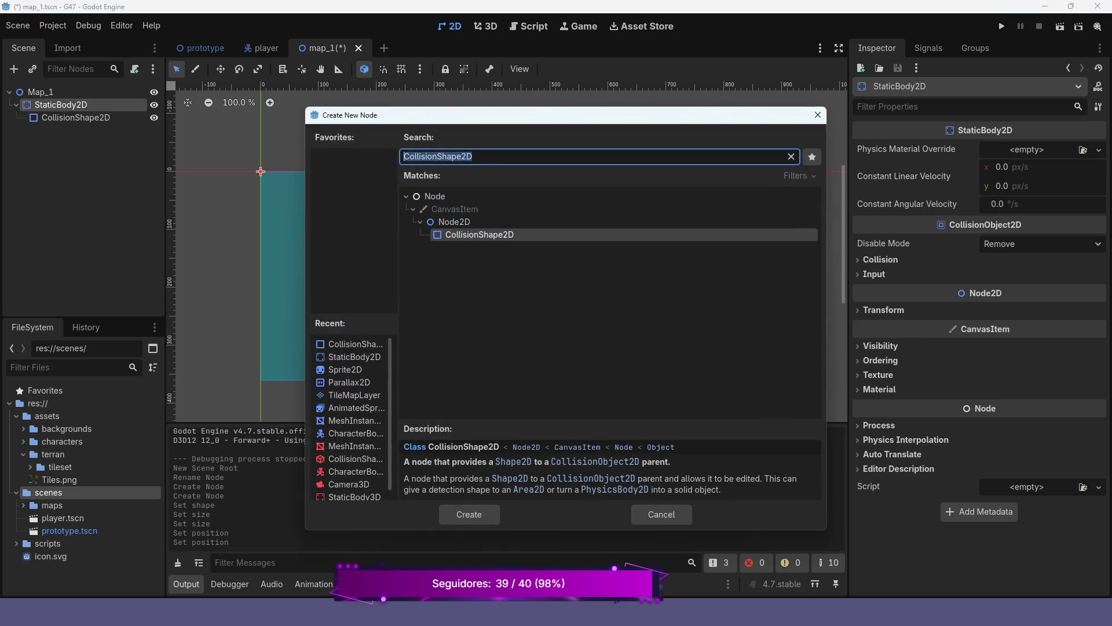
pyautogui.click(346, 369)
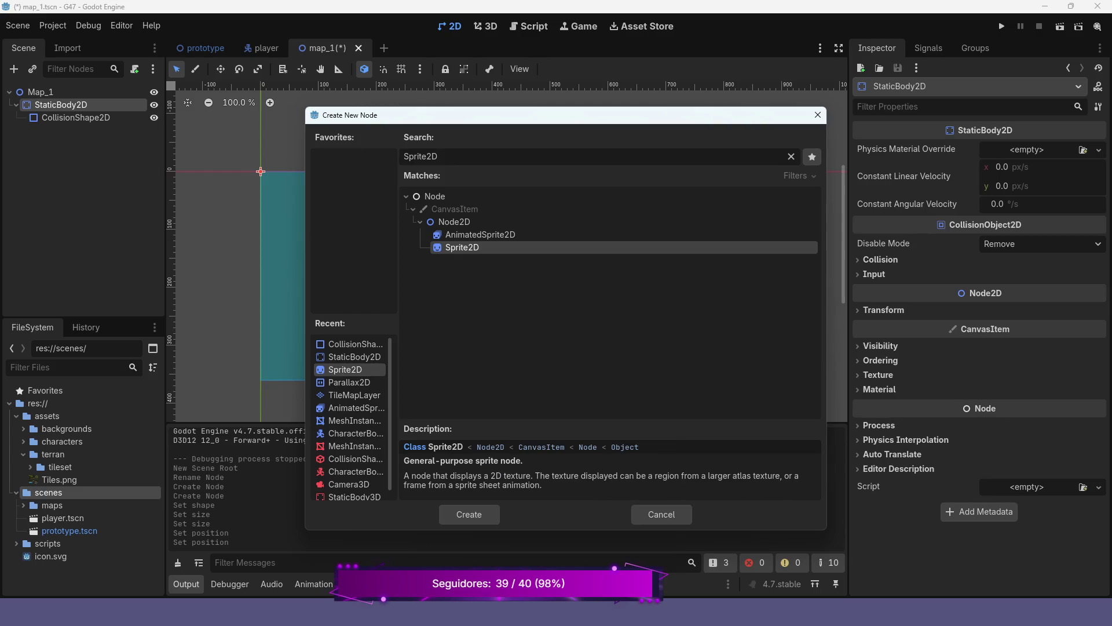
pyautogui.click(469, 514)
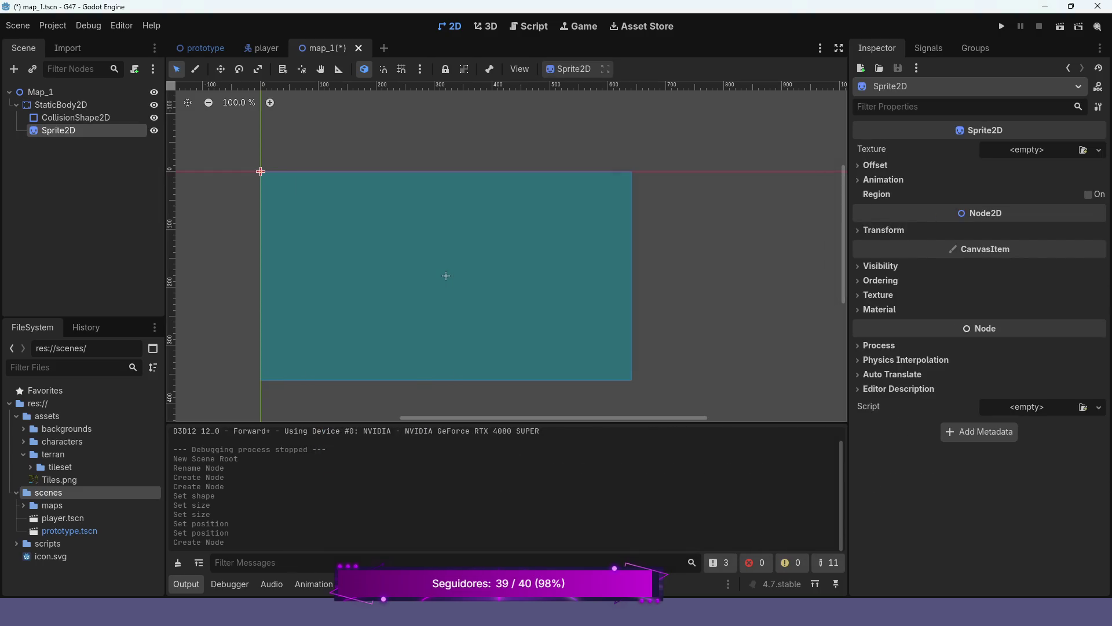
# Use the water background PNG from the tileset folder as the sprite's texture.
pyautogui.click(30, 467)
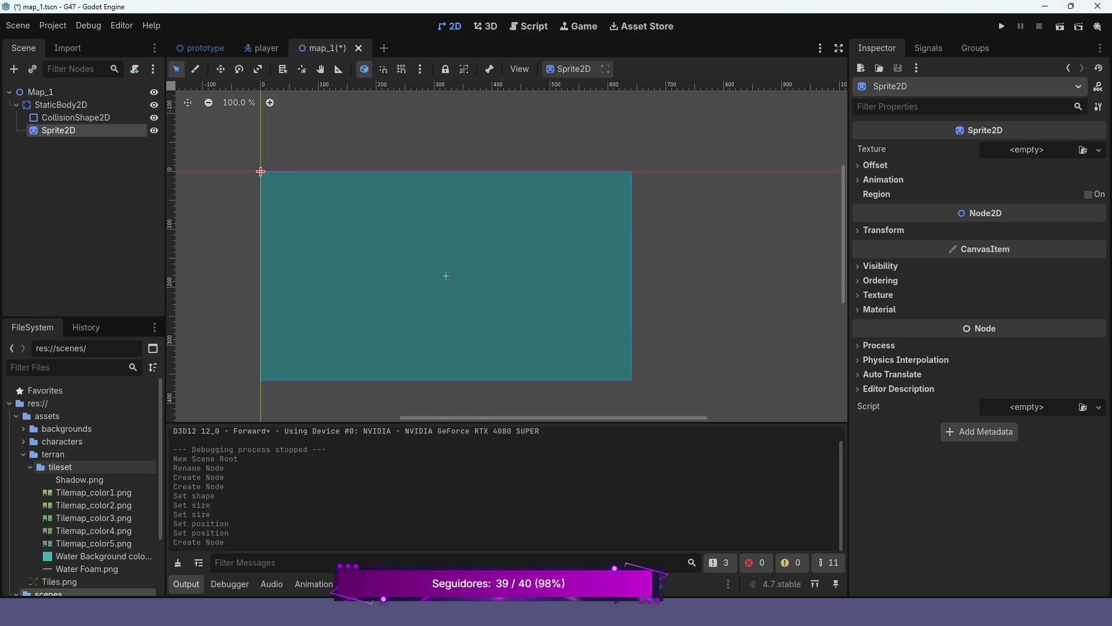
pyautogui.click(103, 556)
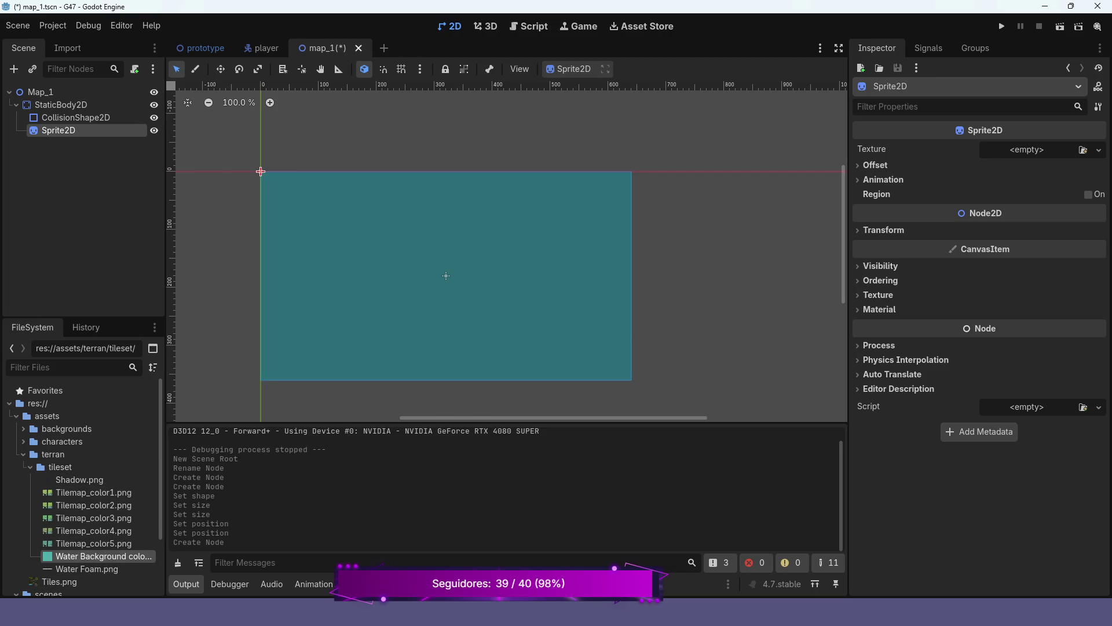
pyautogui.moveTo(104, 557)
pyautogui.mouseDown()
pyautogui.moveTo(1066, 170)
pyautogui.moveTo(1025, 152)
pyautogui.mouseUp()
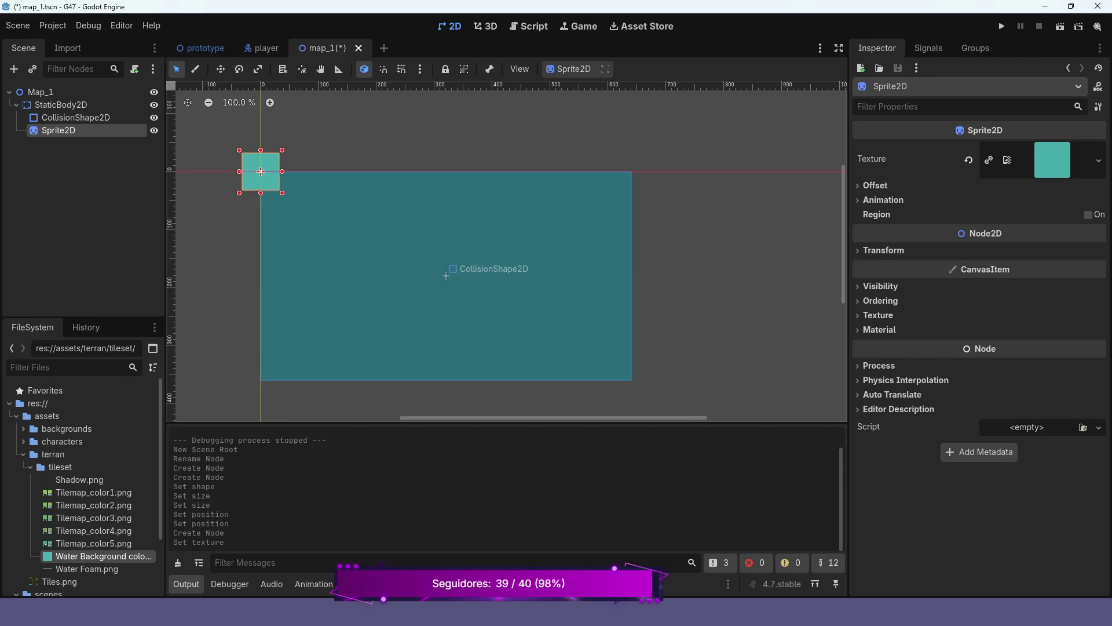
pyautogui.click(1053, 160)
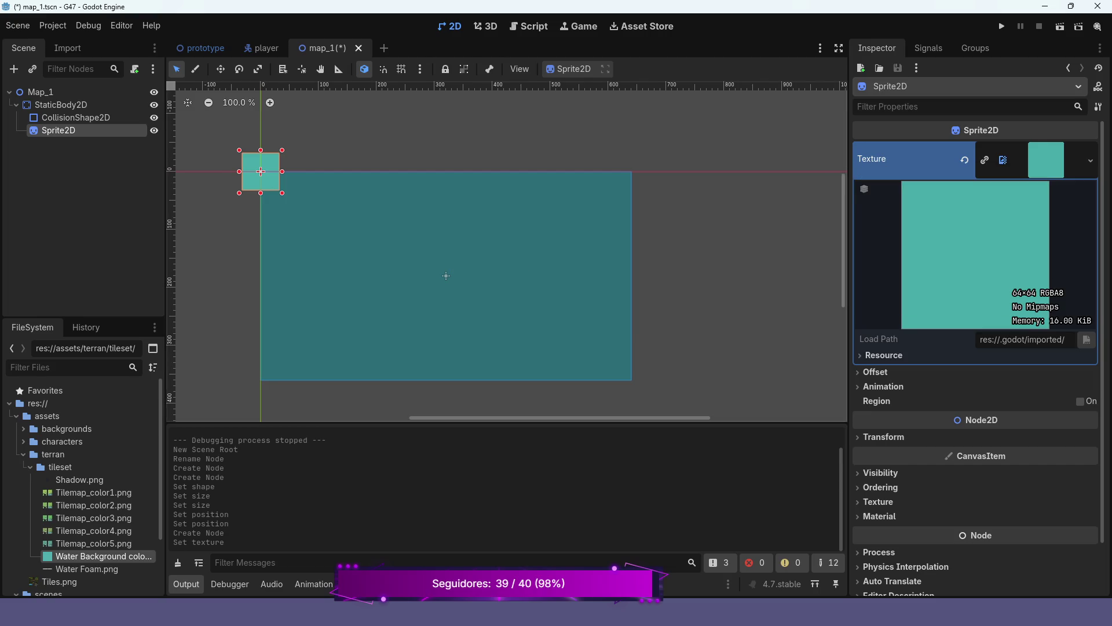
# Move the water sprite so its corner sits near the origin, about 33, 33.
pyautogui.scroll(4, 261, 147)
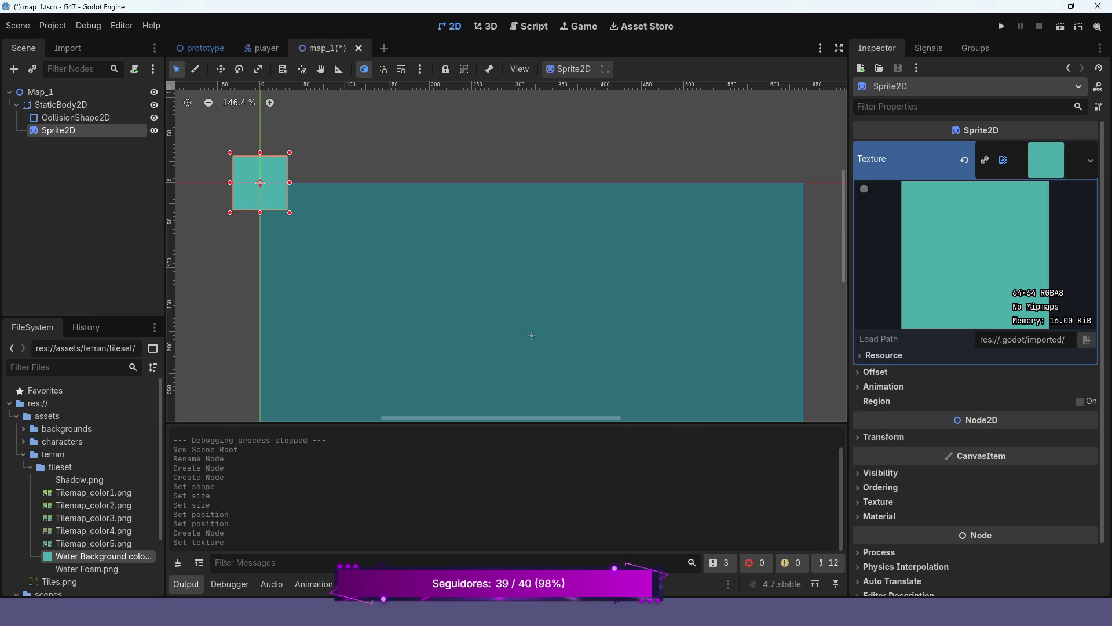
pyautogui.scroll(3, 322, 143)
pyautogui.moveTo(601, 399)
pyautogui.mouseDown()
pyautogui.moveTo(675, 391)
pyautogui.moveTo(658, 392)
pyautogui.mouseUp()
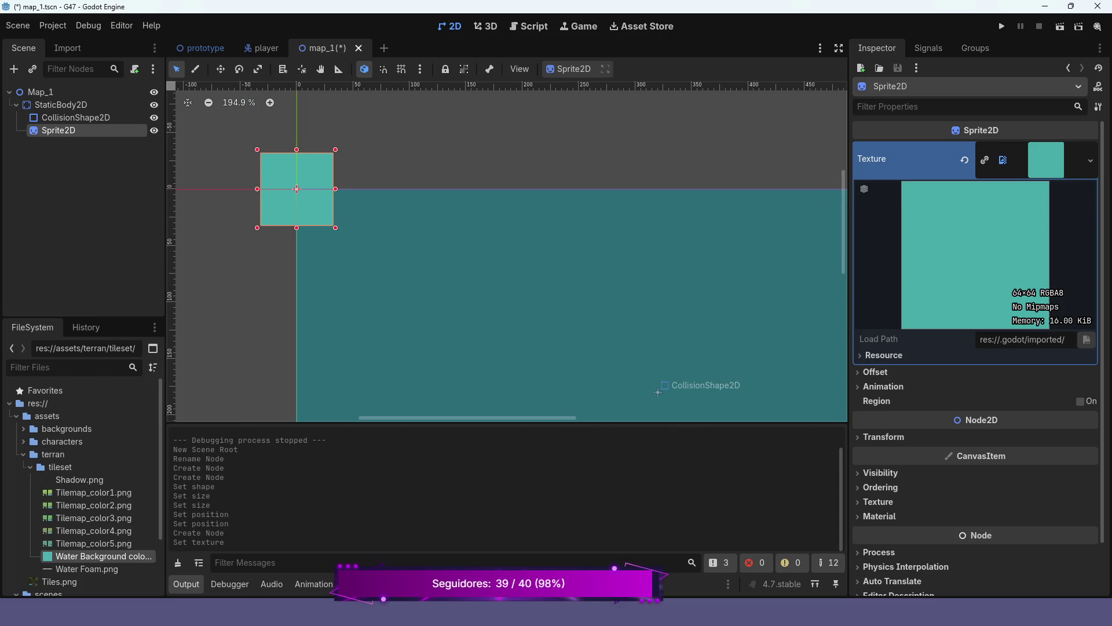
pyautogui.moveTo(297, 189)
pyautogui.mouseDown()
pyautogui.moveTo(370, 241)
pyautogui.moveTo(334, 227)
pyautogui.mouseUp()
pyautogui.moveTo(297, 190); pyautogui.dragTo(297, 189)
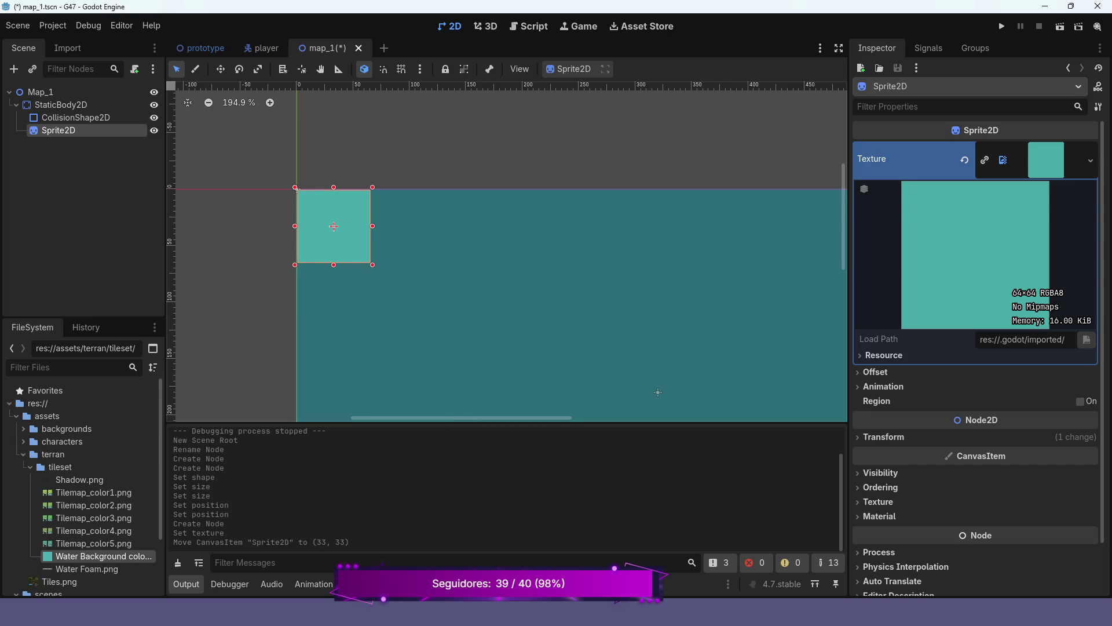
pyautogui.click(1046, 160)
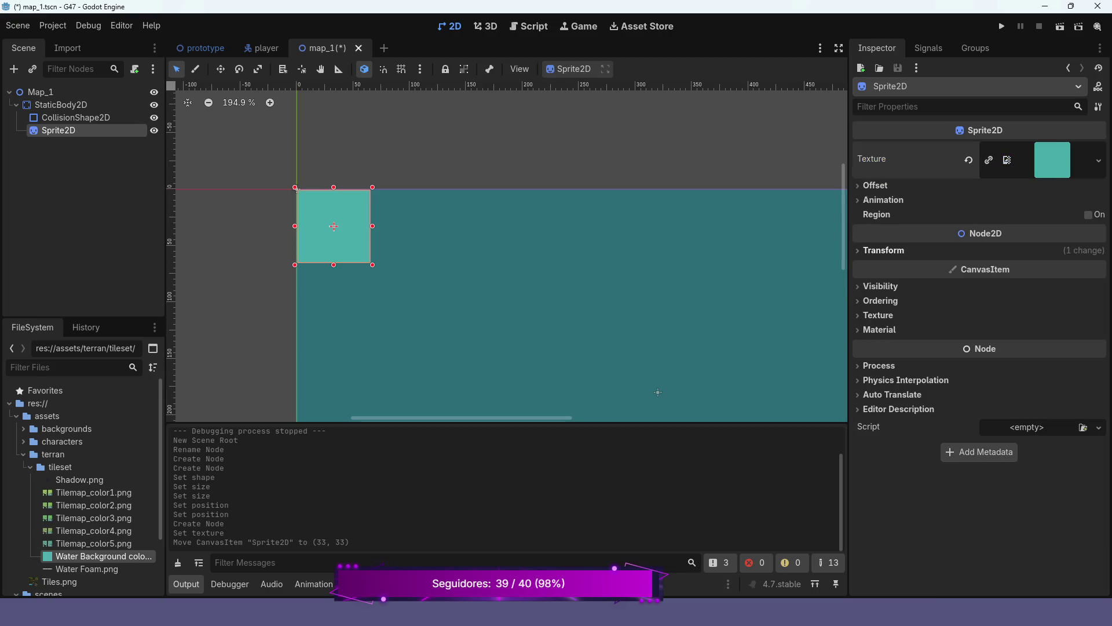
pyautogui.click(1052, 159)
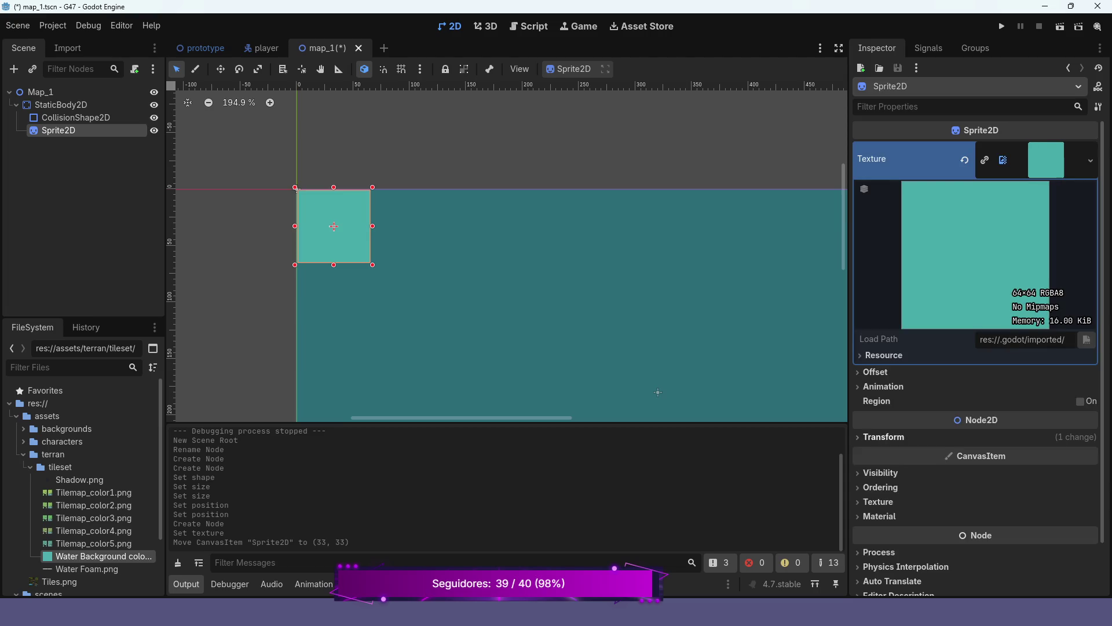
# Set the water sprite's scale to 5 in its Transform settings.
pyautogui.click(883, 436)
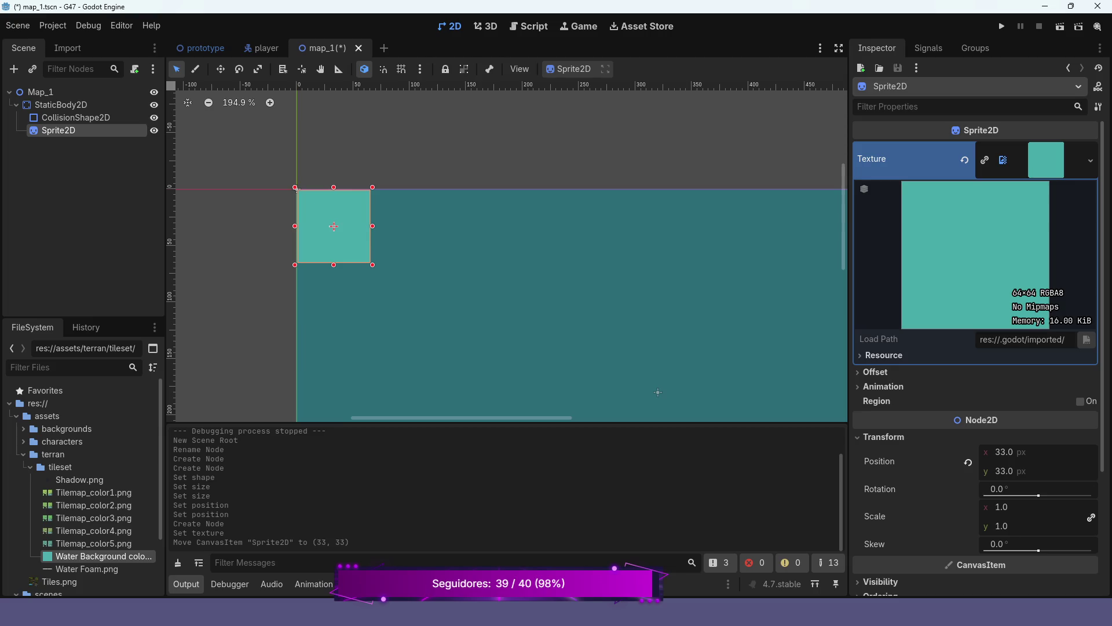
pyautogui.scroll(-3, 1031, 342)
pyautogui.click(1001, 390)
pyautogui.write('2')
pyautogui.press('Return')
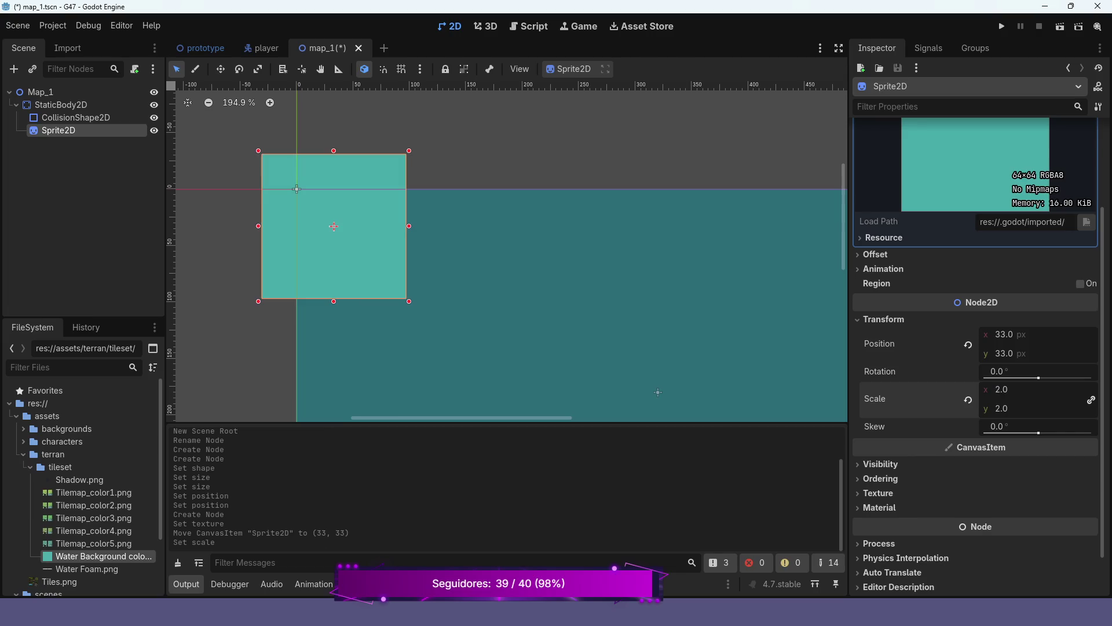
pyautogui.click(1001, 389)
pyautogui.write('5')
pyautogui.press('Return')
# Drag the enlarged water sprite over the collision rectangle area.
pyautogui.scroll(-4, 658, 352)
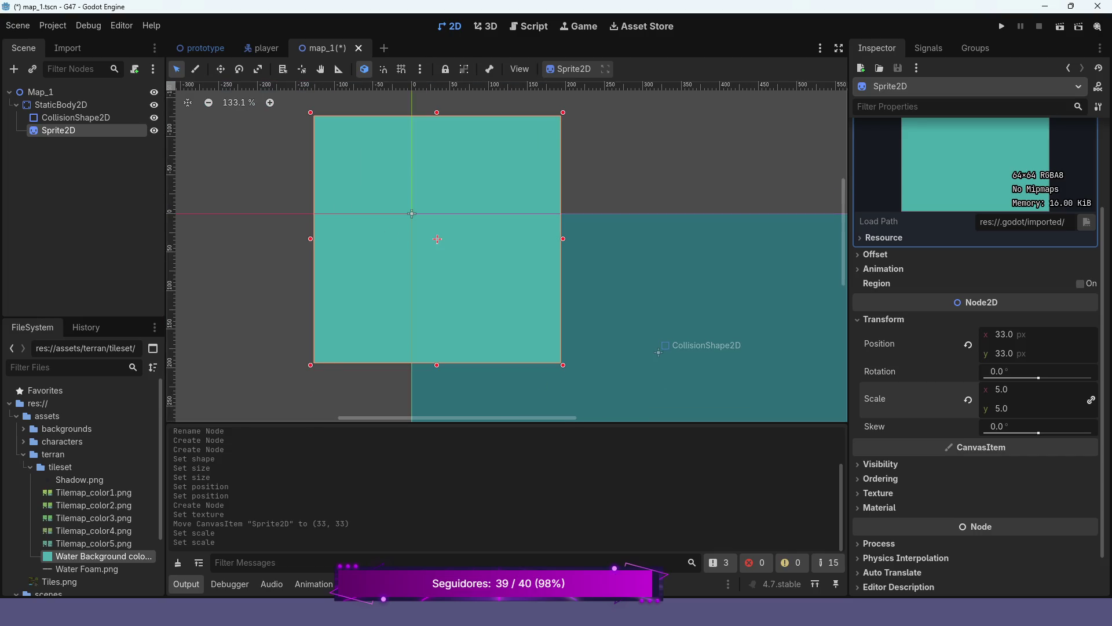
pyautogui.scroll(-2, 655, 264)
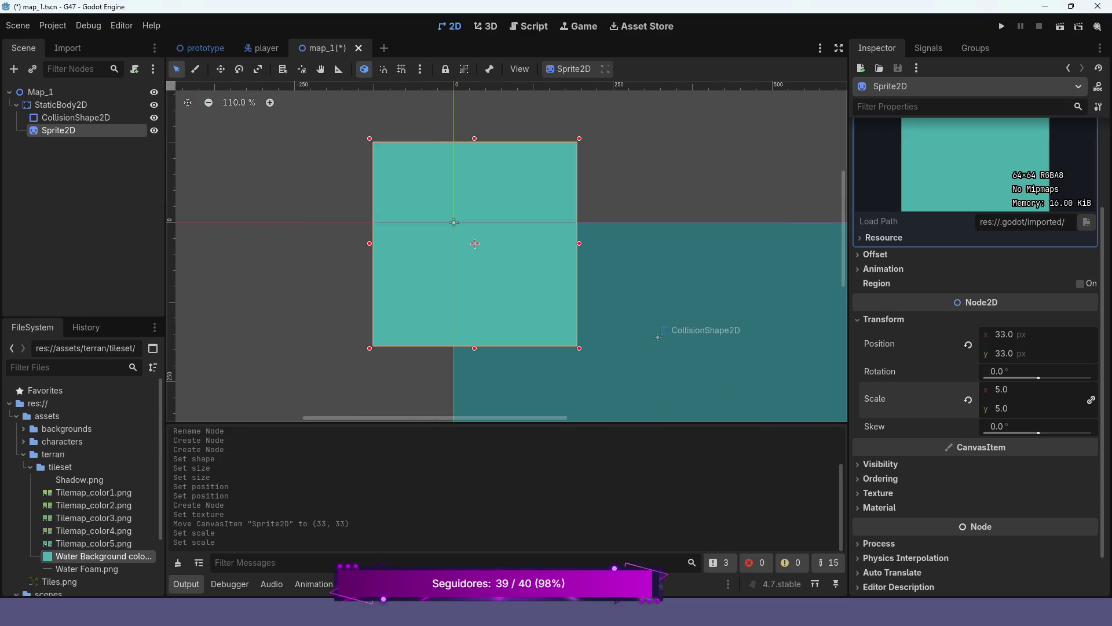
pyautogui.scroll(-3, 559, 256)
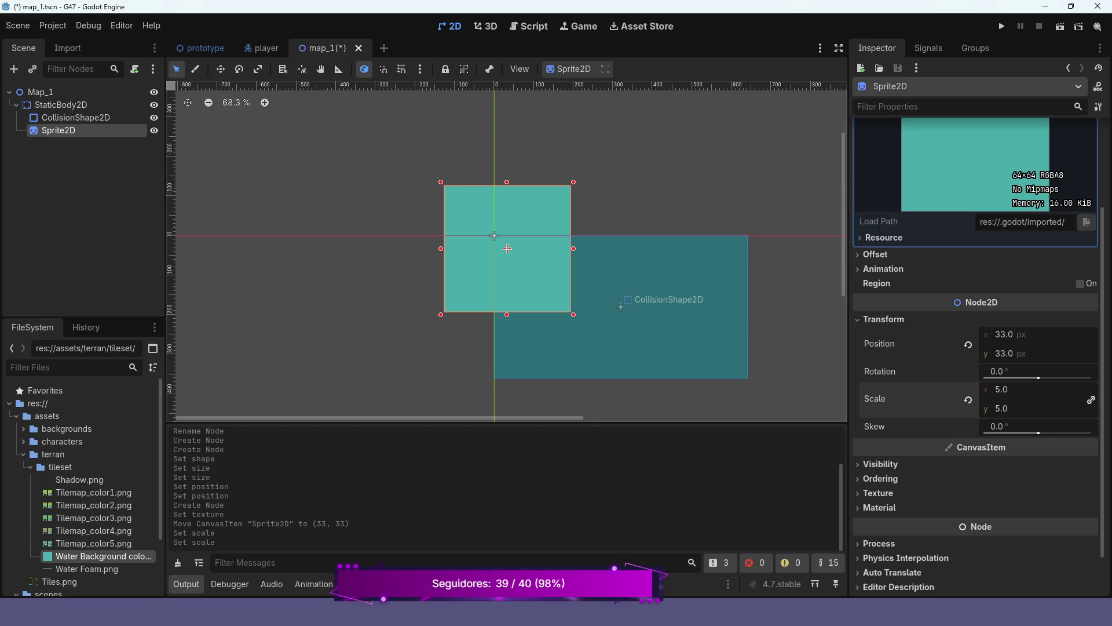
pyautogui.moveTo(507, 248)
pyautogui.mouseDown()
pyautogui.moveTo(531, 251)
pyautogui.moveTo(563, 307)
pyautogui.moveTo(619, 313)
pyautogui.mouseUp()
# Reset the sprite's position and scale, then place it at 222, 107.
pyautogui.click(969, 344)
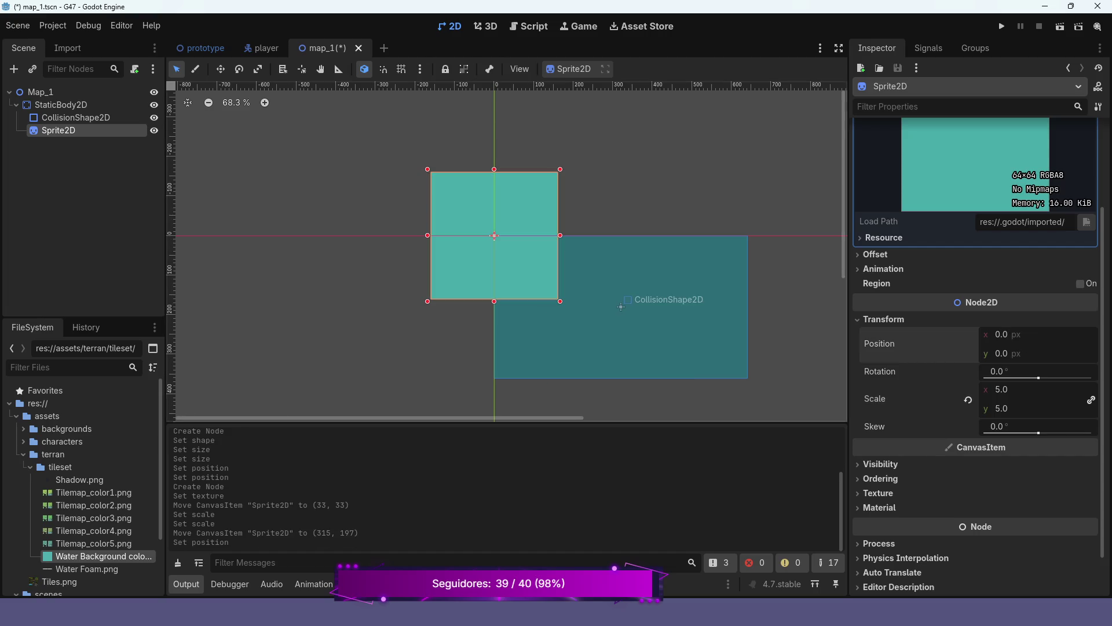
pyautogui.click(969, 400)
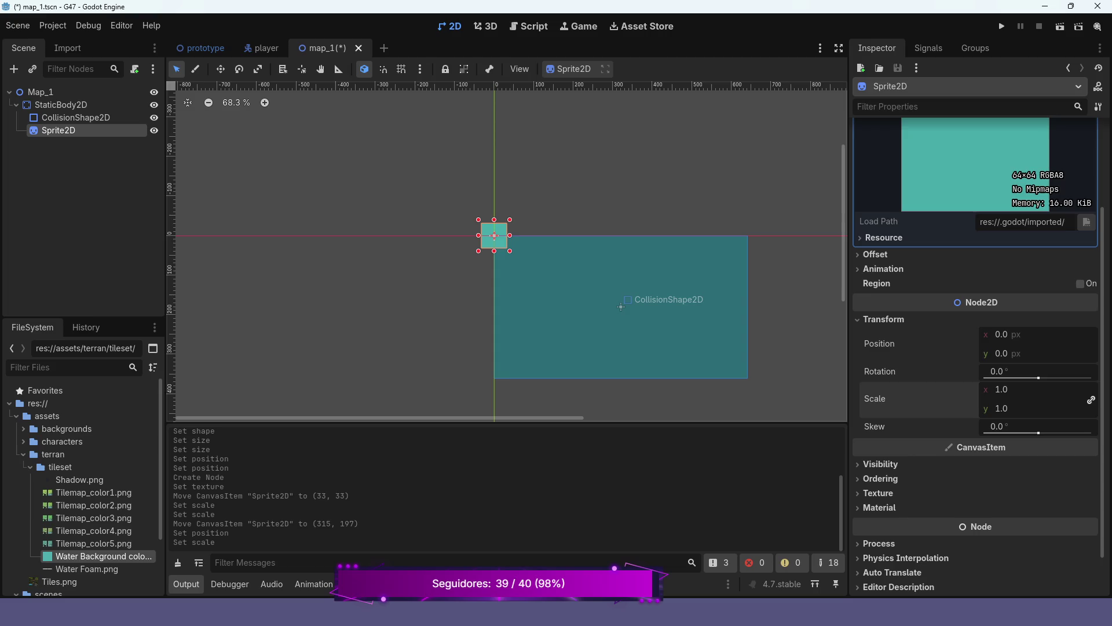
pyautogui.moveTo(494, 235)
pyautogui.mouseDown()
pyautogui.moveTo(565, 268)
pyautogui.moveTo(508, 249)
pyautogui.mouseUp()
pyautogui.scroll(6, 539, 258)
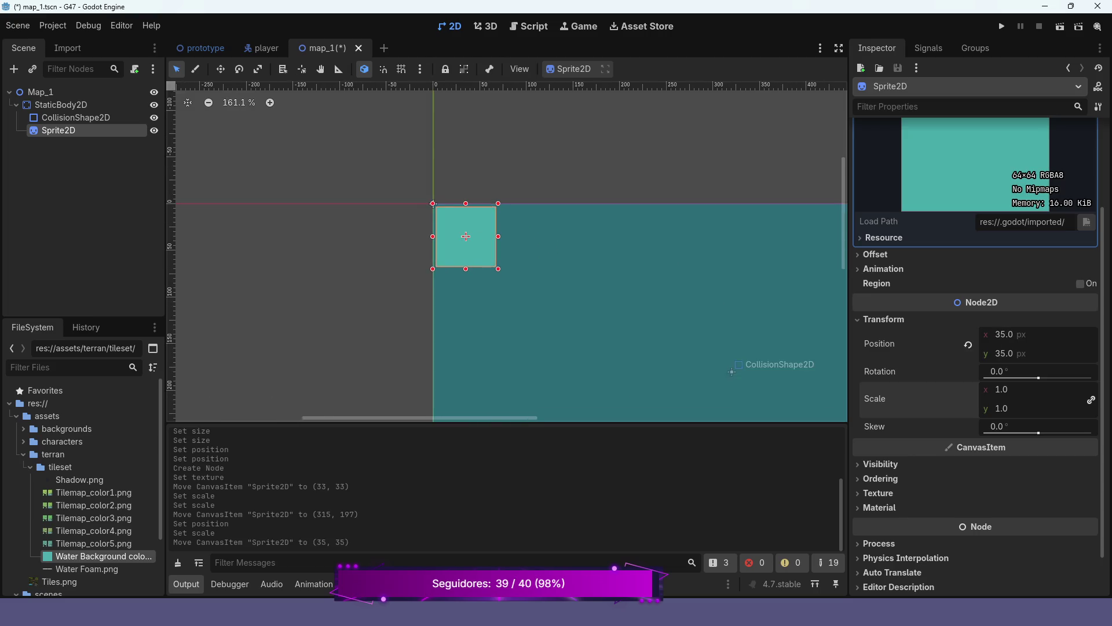
pyautogui.moveTo(433, 225); pyautogui.dragTo(669, 318)
pyautogui.scroll(-2, 678, 327)
pyautogui.scroll(-2, 674, 323)
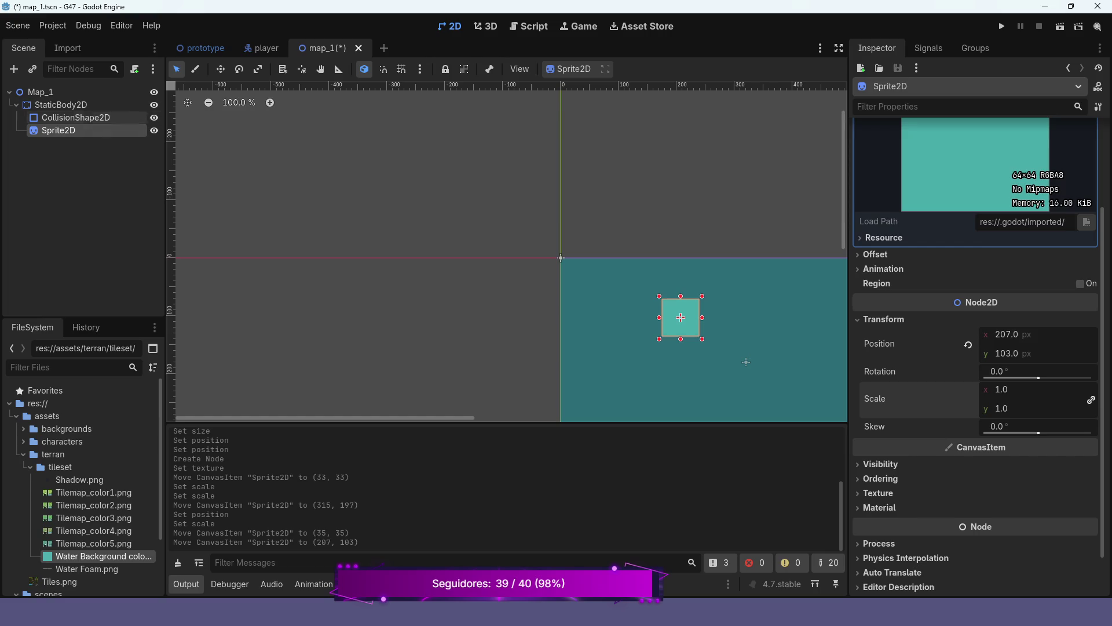
pyautogui.scroll(4, 681, 318)
pyautogui.moveTo(681, 318); pyautogui.dragTo(701, 322)
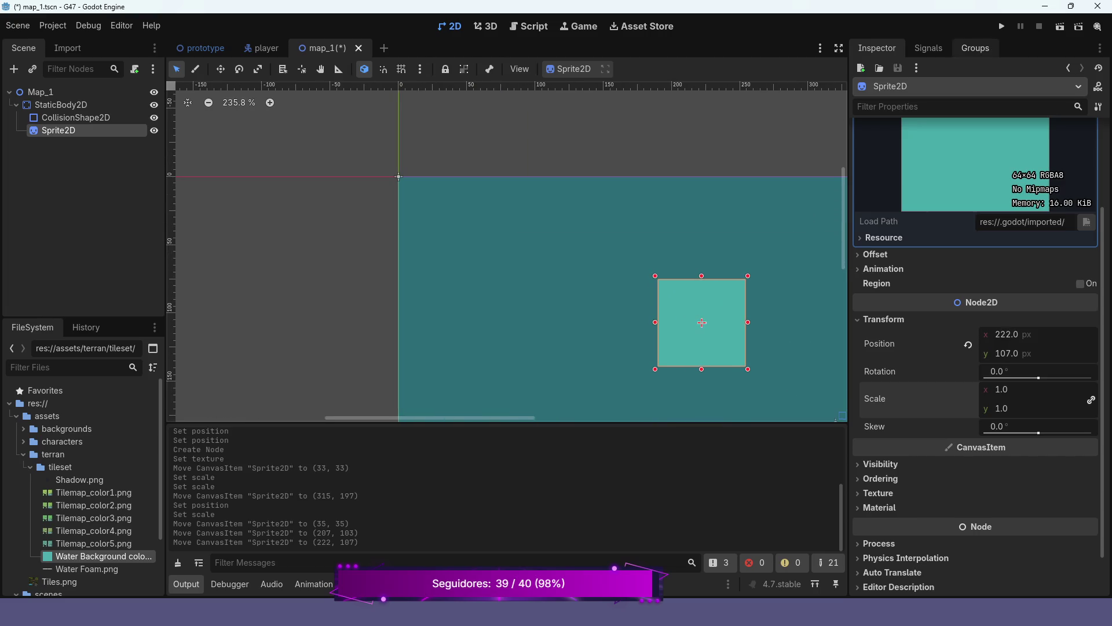
# Save and run the scene to test it, then close the game window.
pyautogui.click(1061, 26)
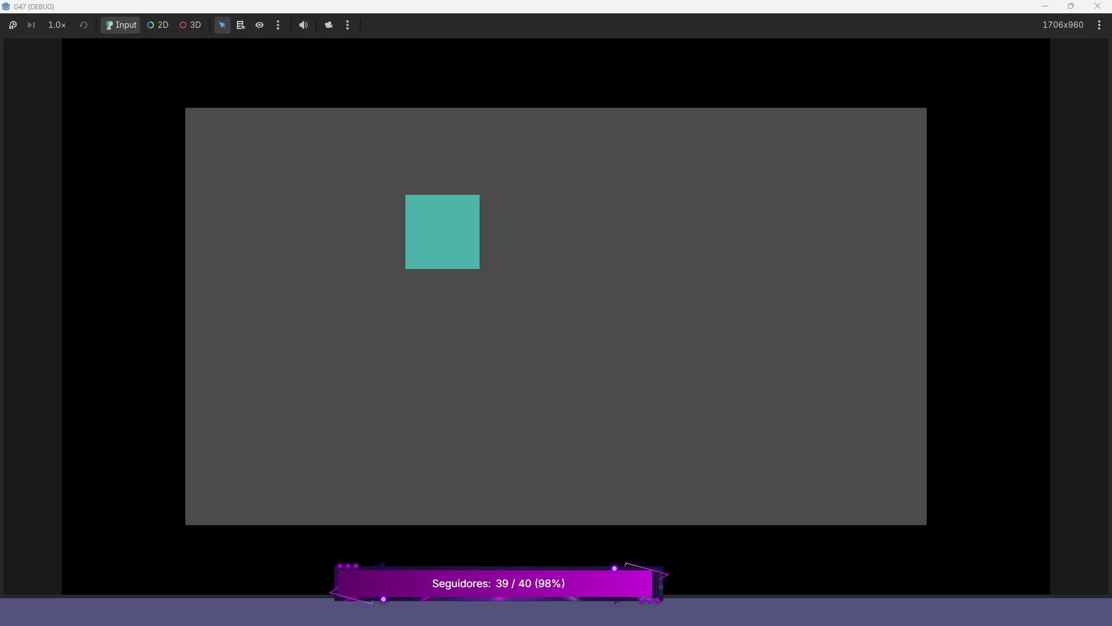
pyautogui.hotkey('alt', 'F4')
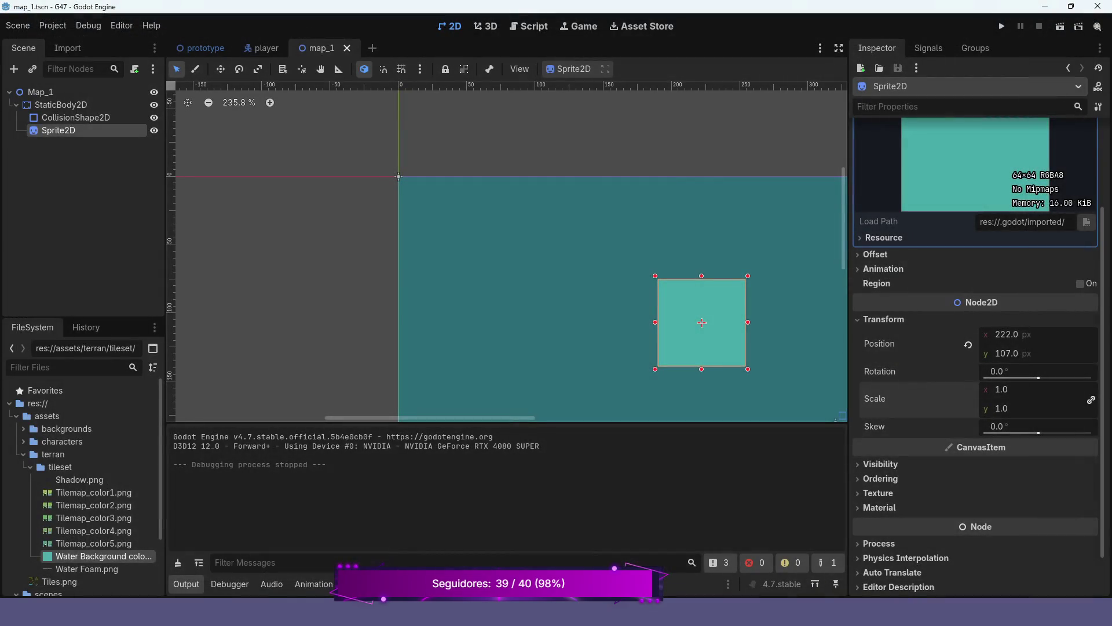
pyautogui.scroll(-4, 753, 295)
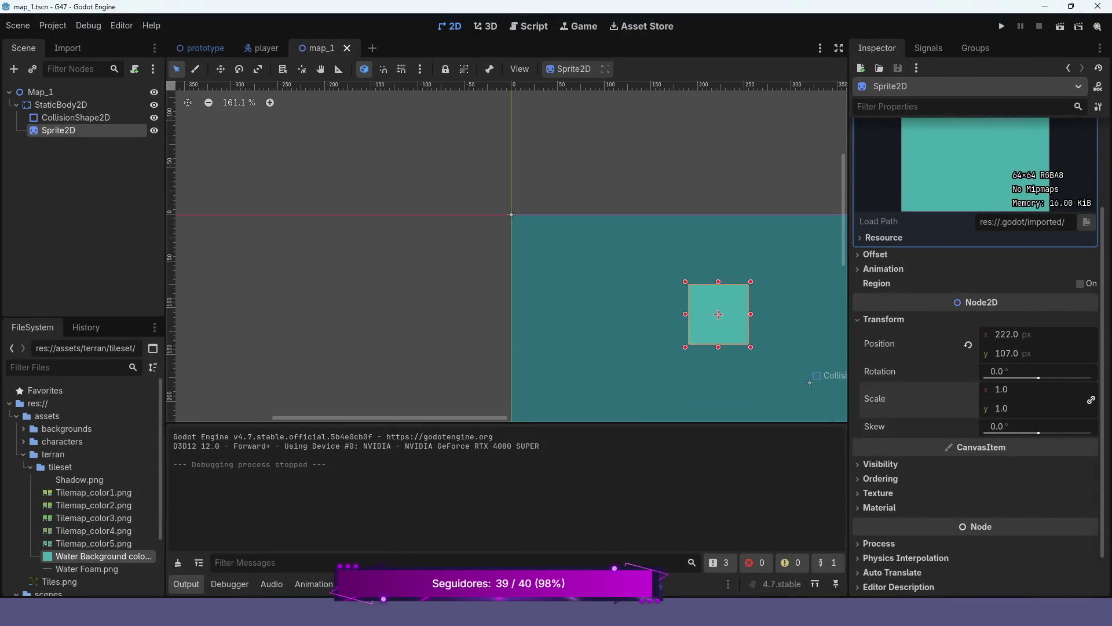
pyautogui.hscroll(5, 504, 251)
pyautogui.scroll(-2, 504, 251)
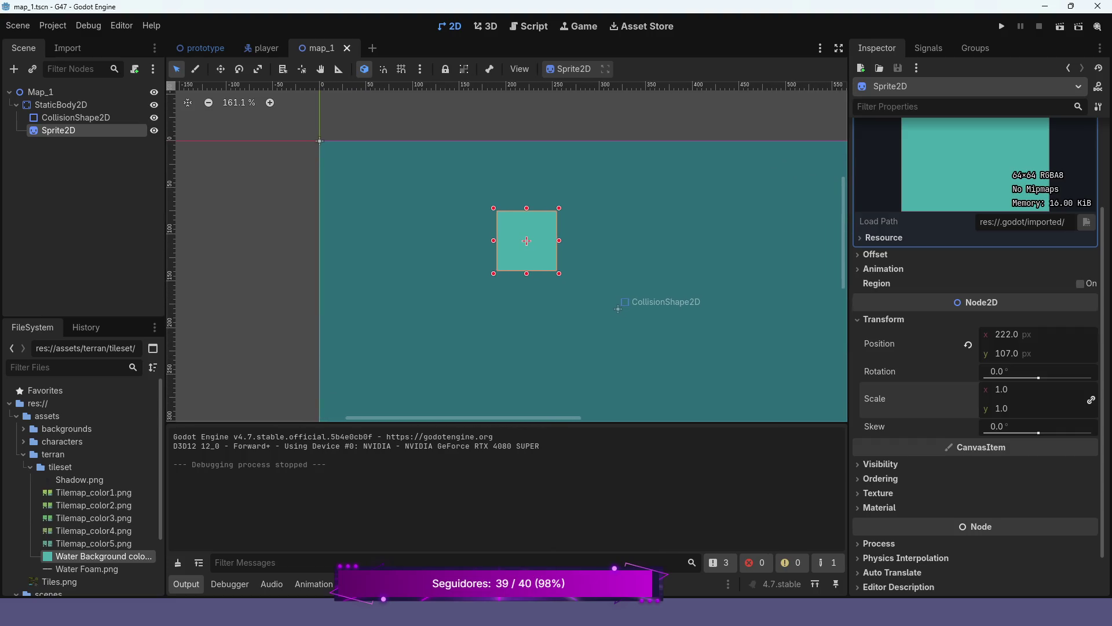
# Move the water sprite back near the origin and stretch it wider and taller with its handles.
pyautogui.moveTo(527, 241)
pyautogui.mouseDown()
pyautogui.moveTo(351, 172)
pyautogui.moveTo(839, 173)
pyautogui.mouseUp()
pyautogui.scroll(-3, 634, 235)
pyautogui.moveTo(751, 199); pyautogui.dragTo(799, 200)
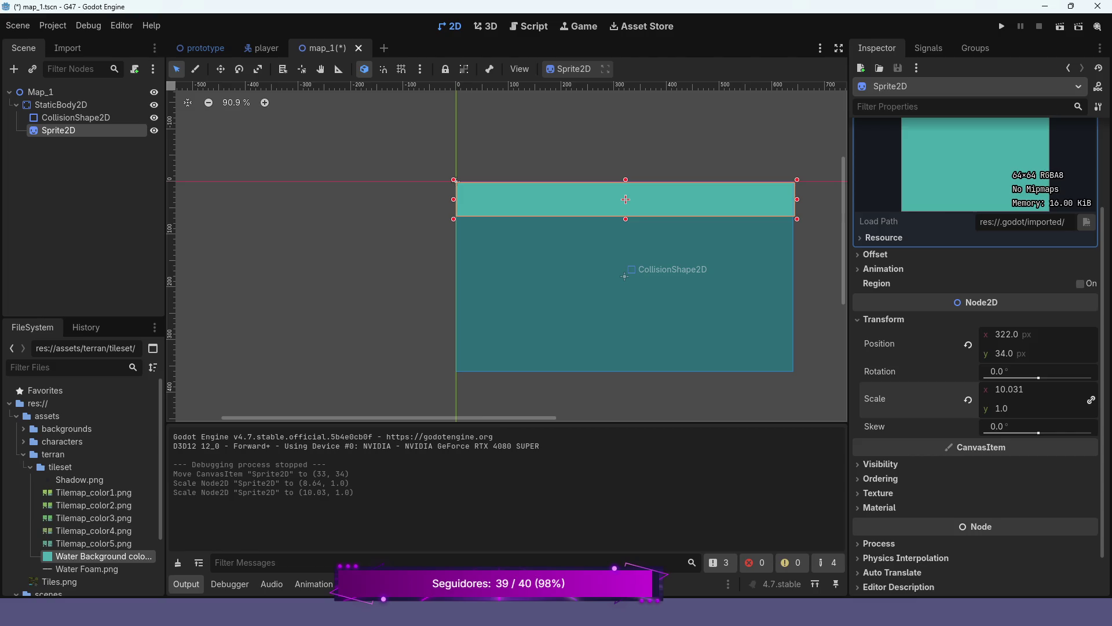
pyautogui.moveTo(626, 219); pyautogui.dragTo(625, 372)
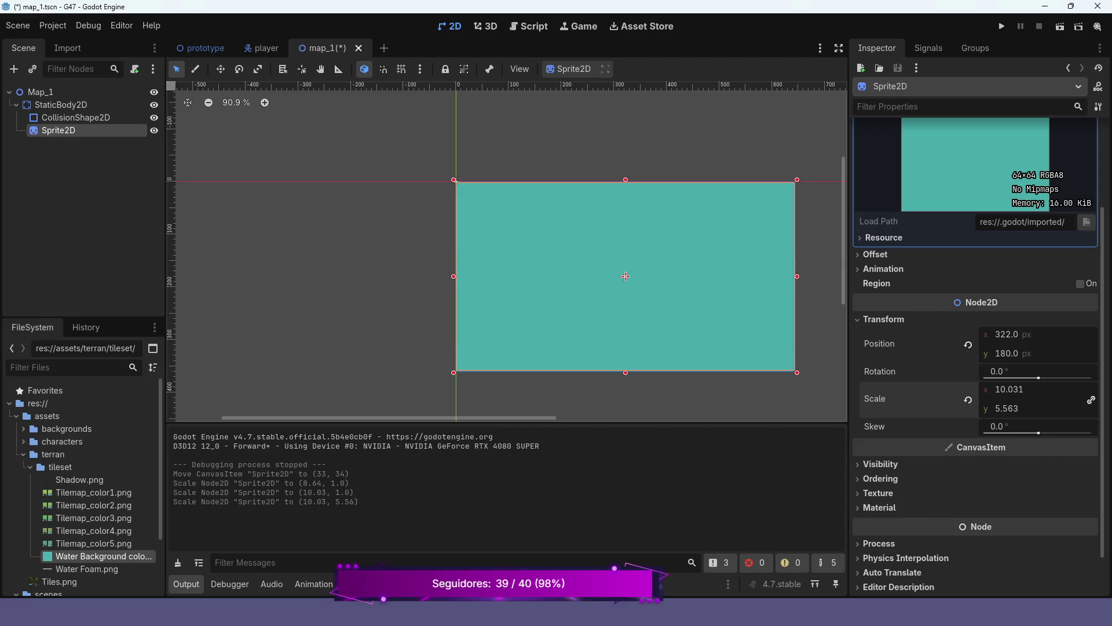
# Set the sprite's scale to 10 × 5.5 and nudge it slightly into place.
pyautogui.click(1010, 389)
pyautogui.write('10')
pyautogui.press('Return')
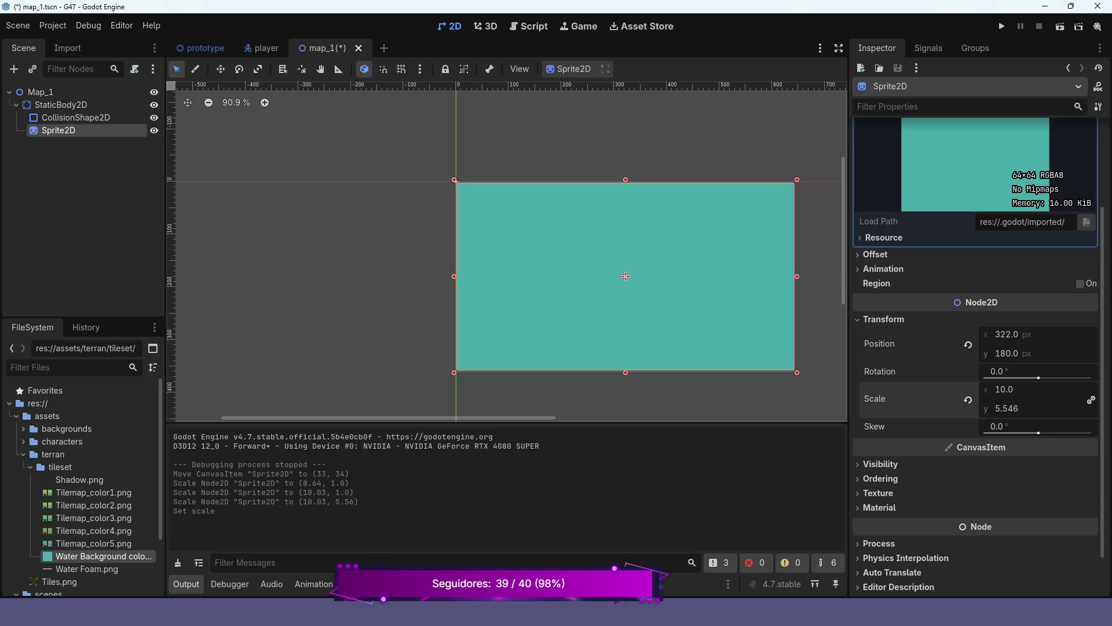
pyautogui.click(1007, 408)
pyautogui.write('5.5')
pyautogui.press('Return')
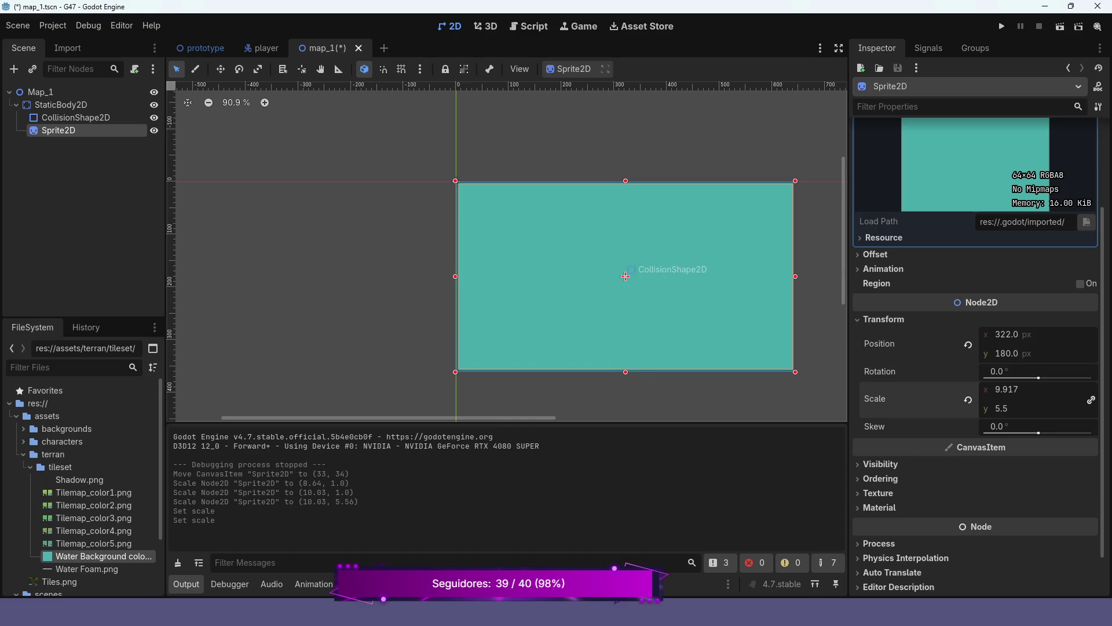
pyautogui.scroll(3, 626, 276)
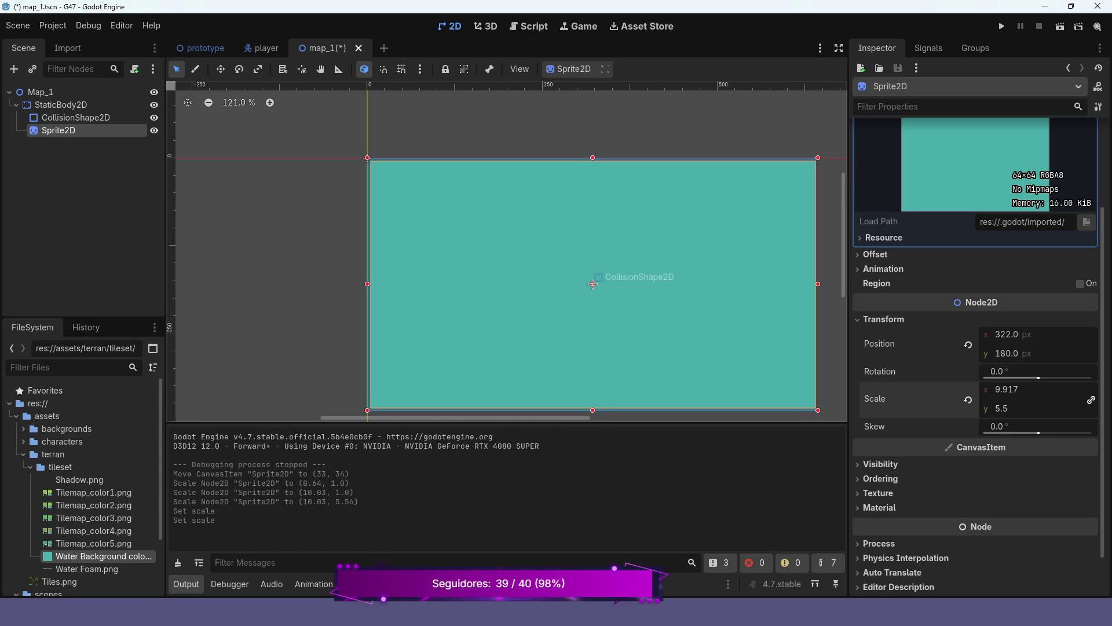
pyautogui.moveTo(593, 284); pyautogui.dragTo(593, 283)
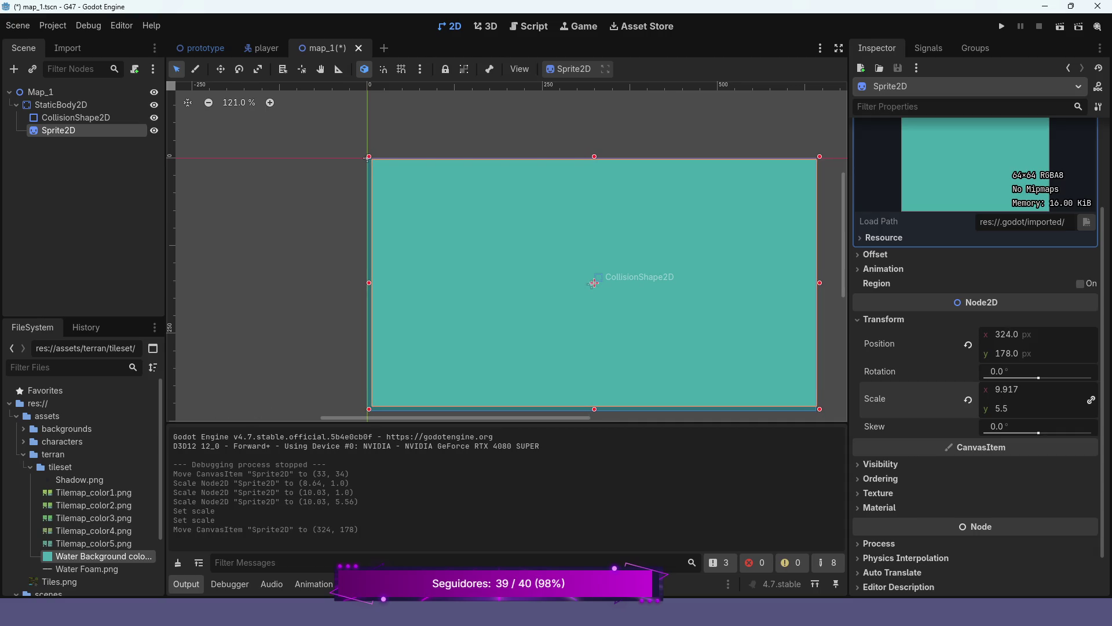
pyautogui.scroll(-4, 594, 283)
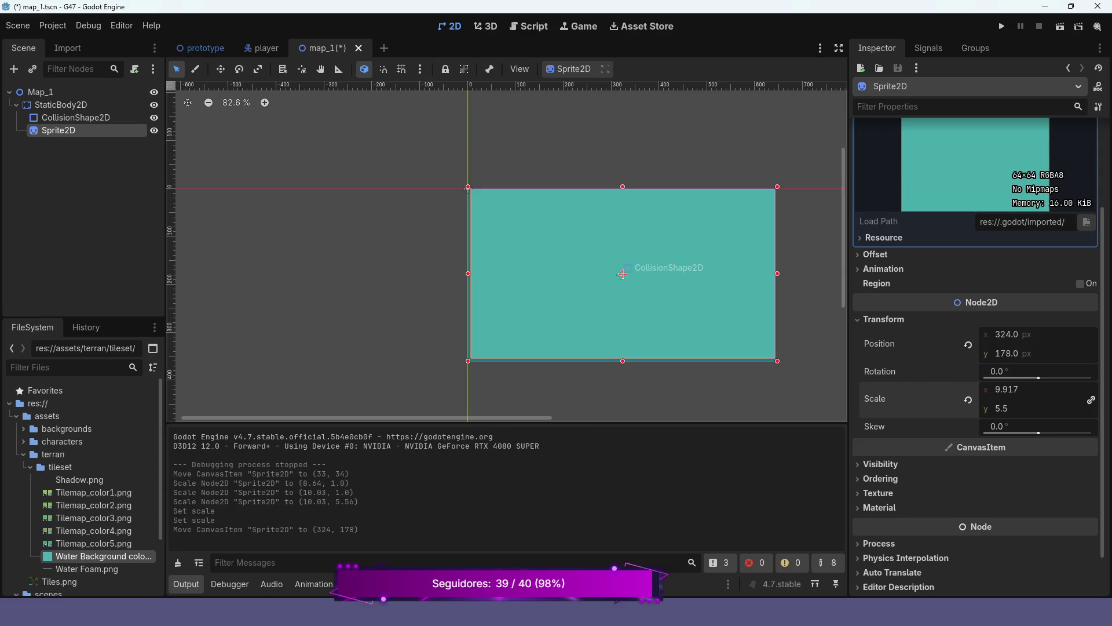
pyautogui.moveTo(623, 274); pyautogui.dragTo(621, 276)
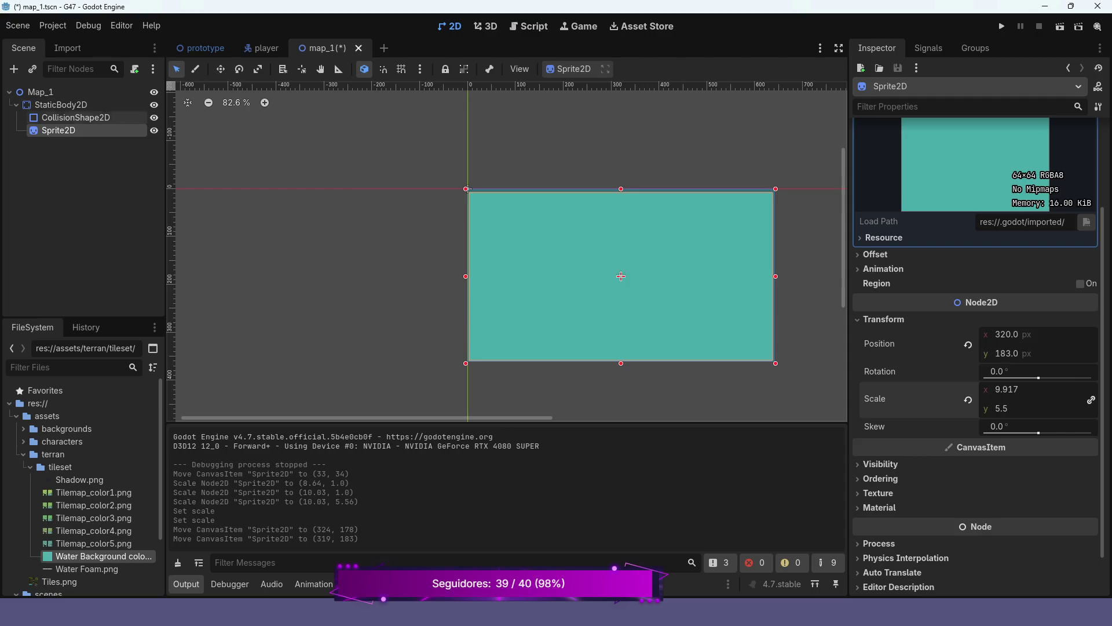
pyautogui.moveTo(621, 277); pyautogui.dragTo(621, 273)
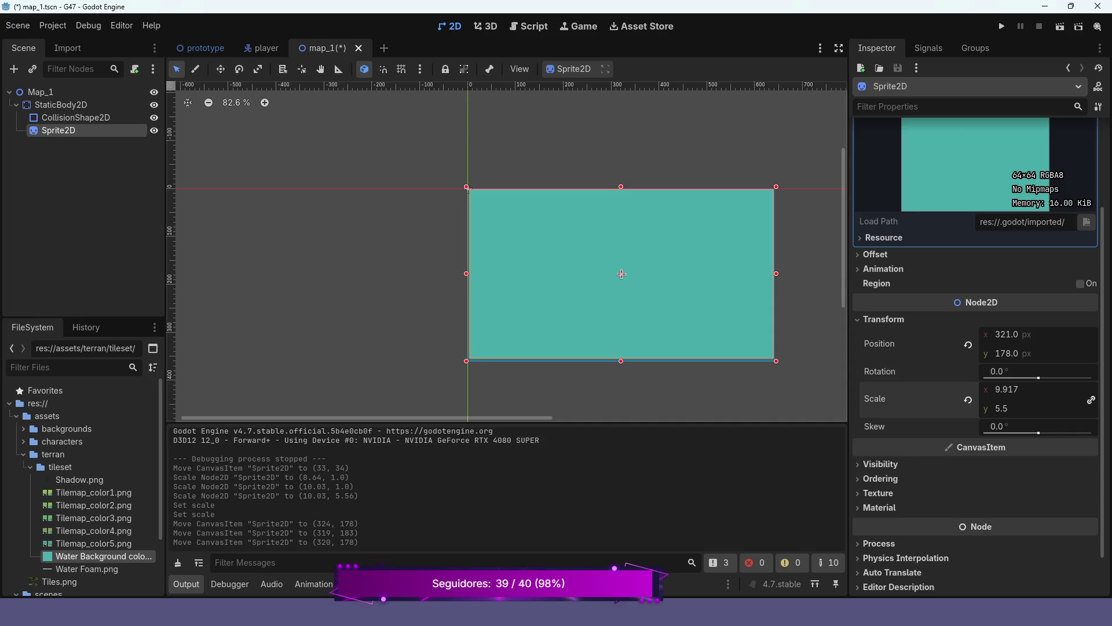
# Change the sprite's scale to 10 × 5.6.
pyautogui.click(1007, 390)
pyautogui.write('10')
pyautogui.press('Return')
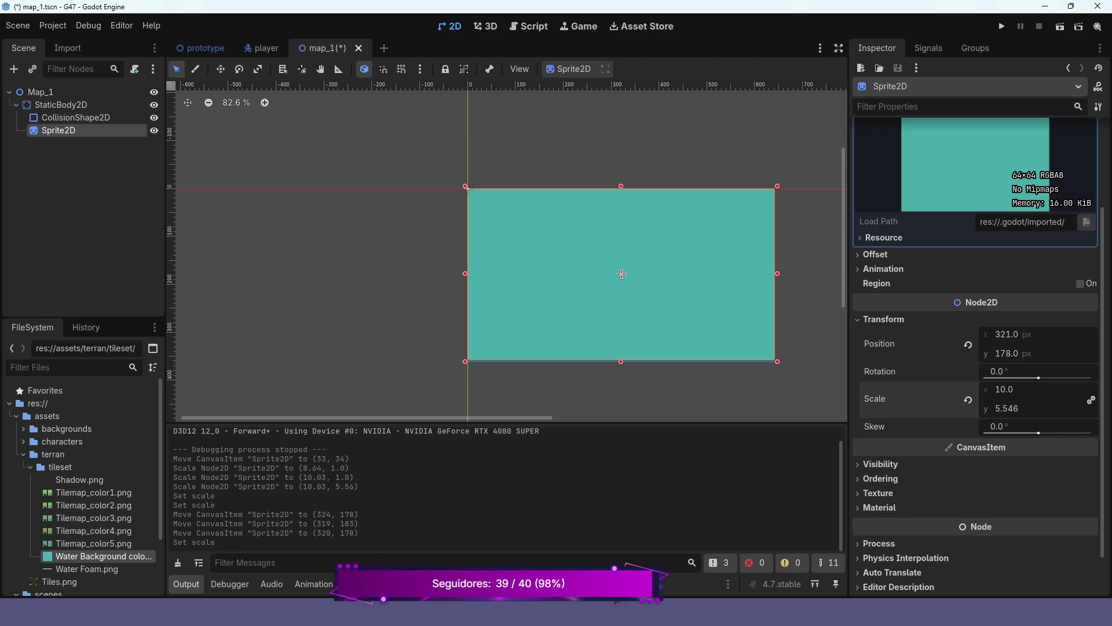
pyautogui.click(1006, 408)
pyautogui.write('5.6')
pyautogui.press('Return')
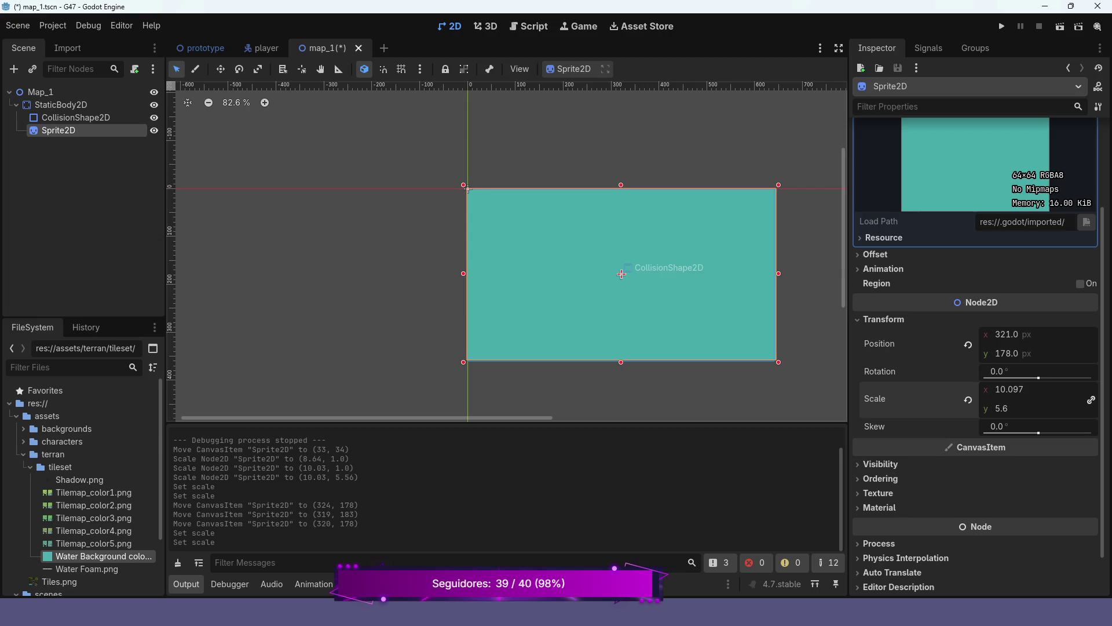
# Centre the sprite at position (320, 180).
pyautogui.click(1006, 335)
pyautogui.write('320')
pyautogui.press('Return')
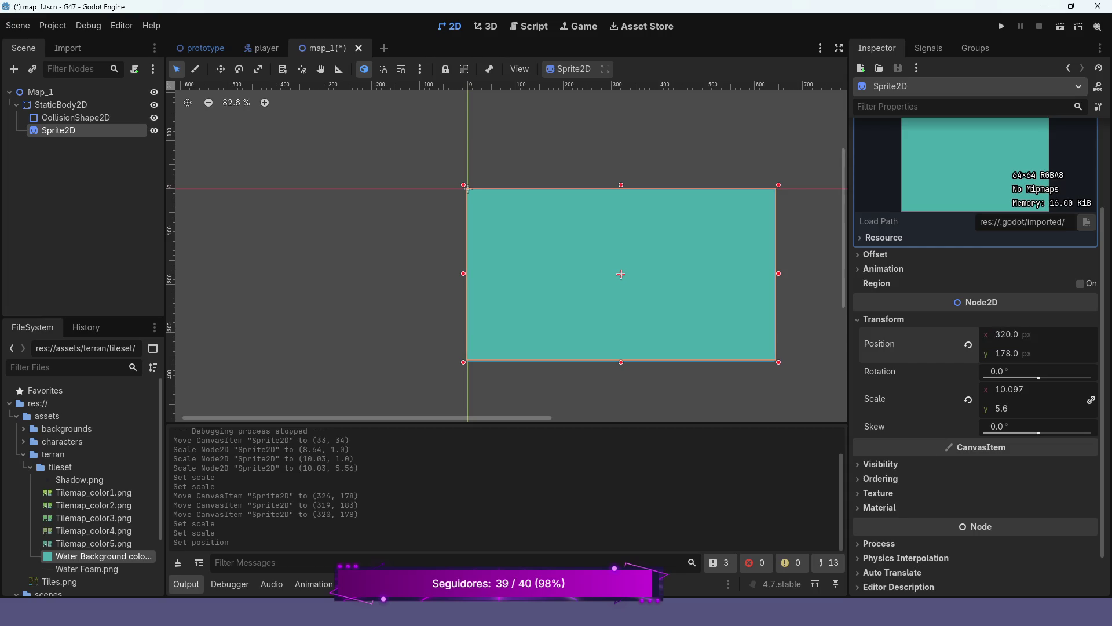
pyautogui.click(1007, 353)
pyautogui.write('180')
pyautogui.press('Return')
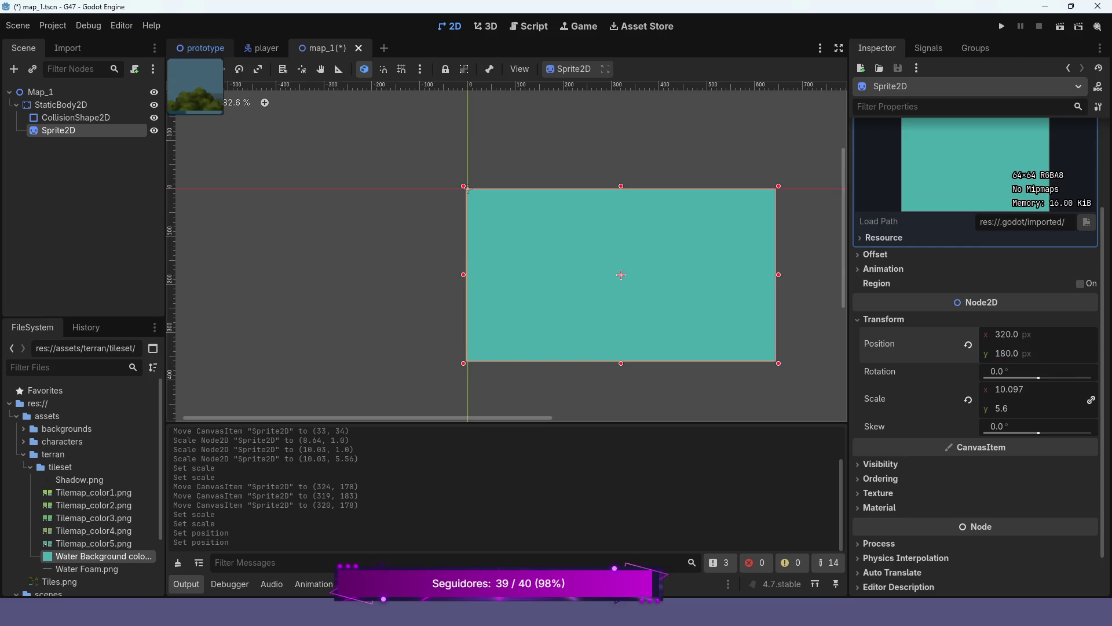
pyautogui.scroll(-2, 556, 127)
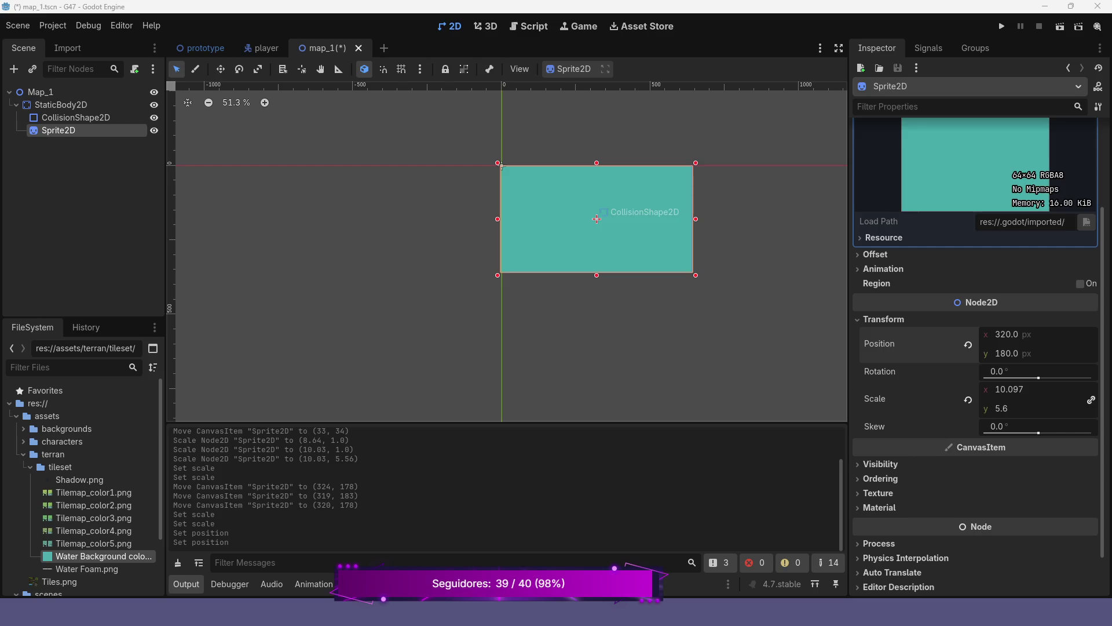
# Zoom the 2D view to check the water sprite covers the viewport, and collapse StaticBody2D.
pyautogui.scroll(7, 601, 195)
pyautogui.scroll(1, 612, 190)
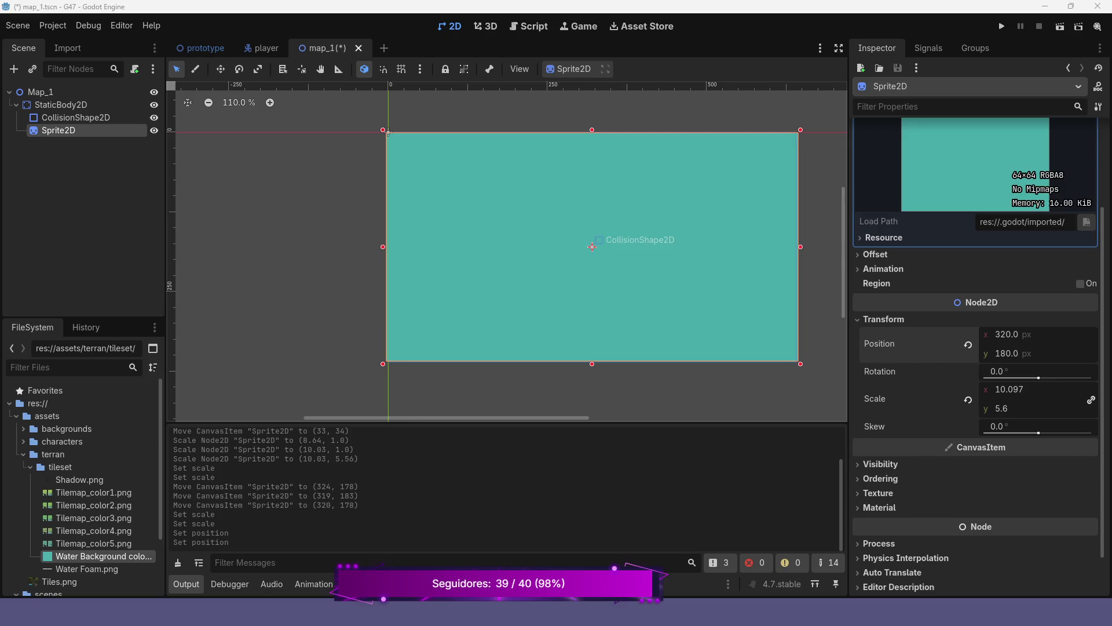
pyautogui.scroll(3, 577, 211)
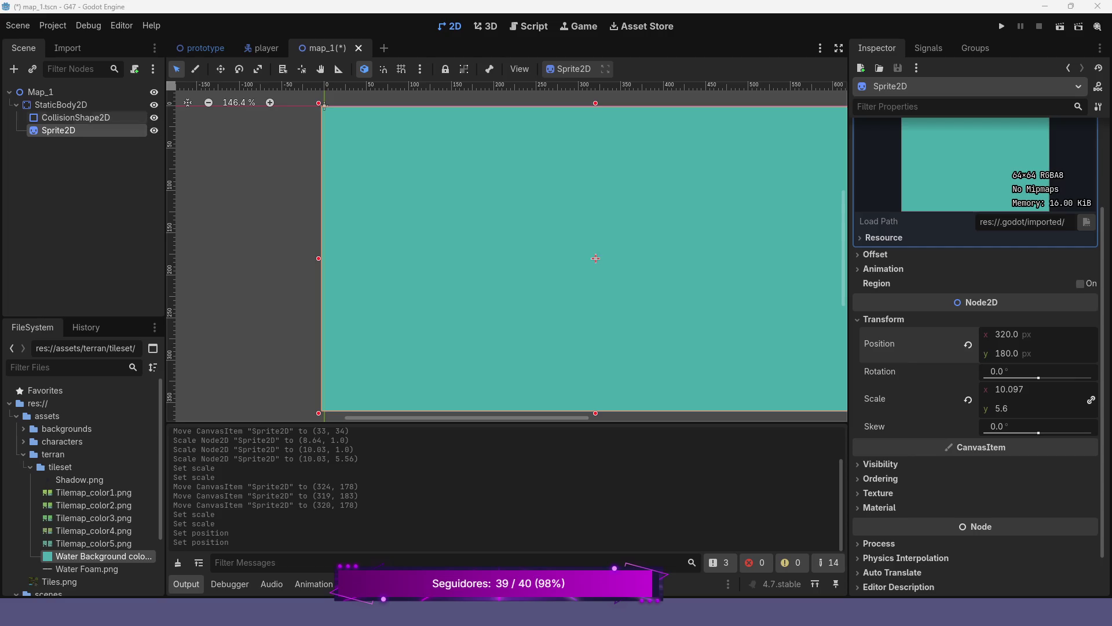
pyautogui.click(16, 105)
# Rename the StaticBody2D node to Ground and save the map_1 scene.
pyautogui.click(61, 105)
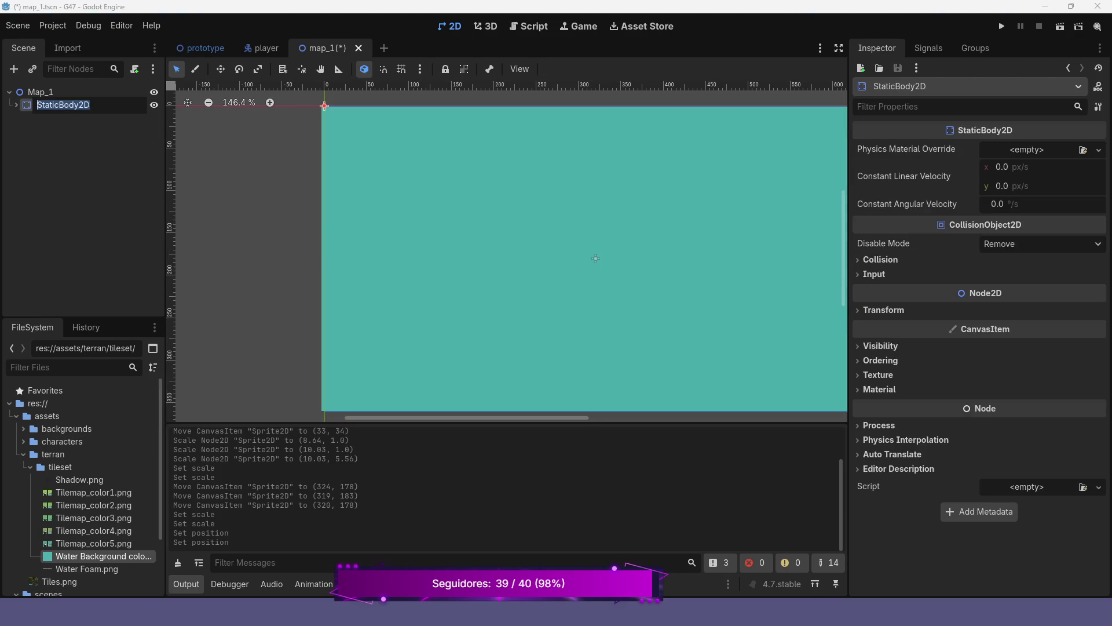
pyautogui.write('Ground')
pyautogui.press('Return')
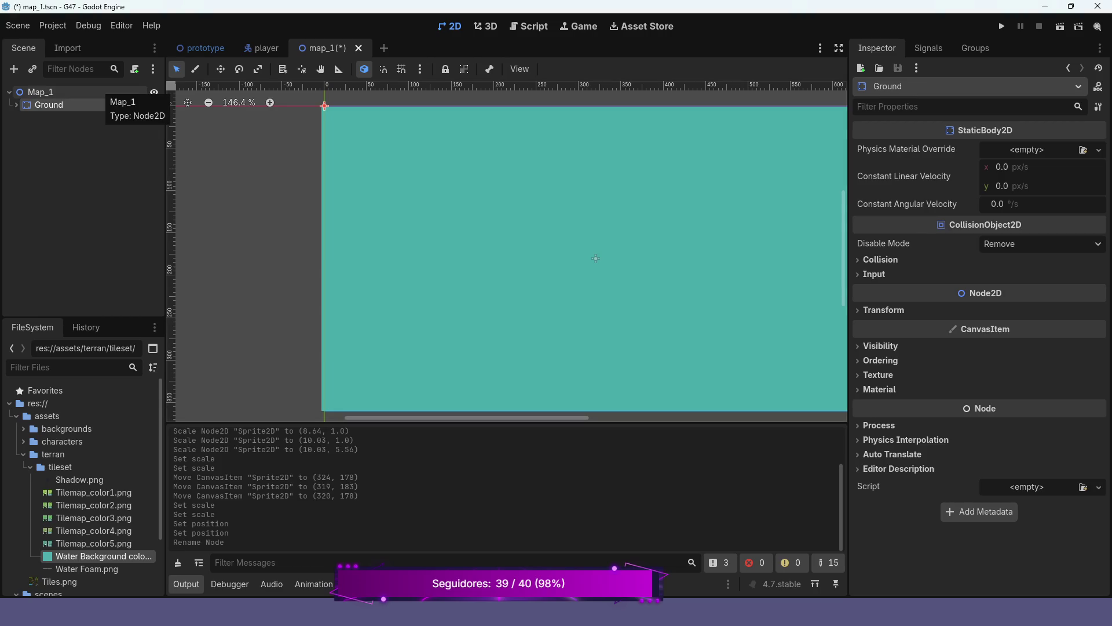
pyautogui.hotkey('ctrl', 's')
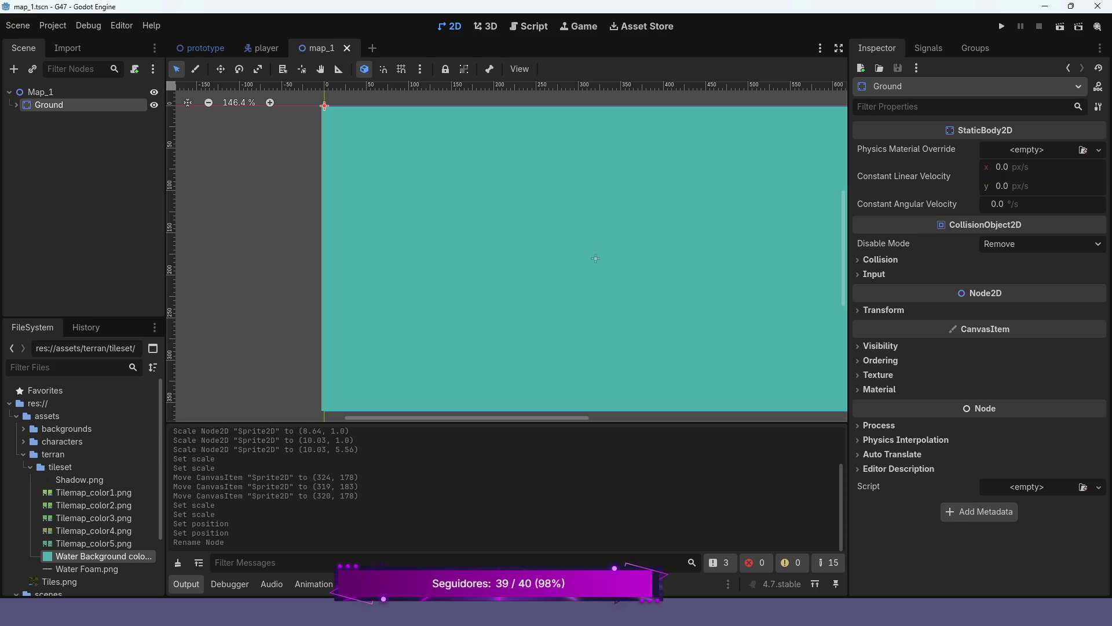
# Select the Map_1 root node in the scene tree.
pyautogui.scroll(-2, 596, 257)
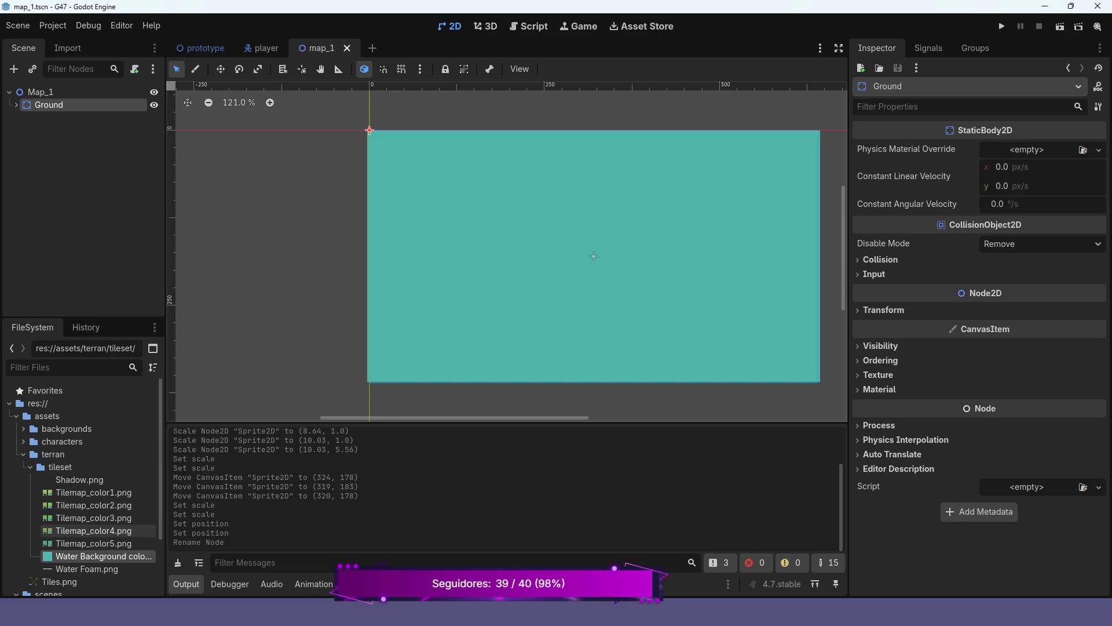
pyautogui.moveTo(116, 531)
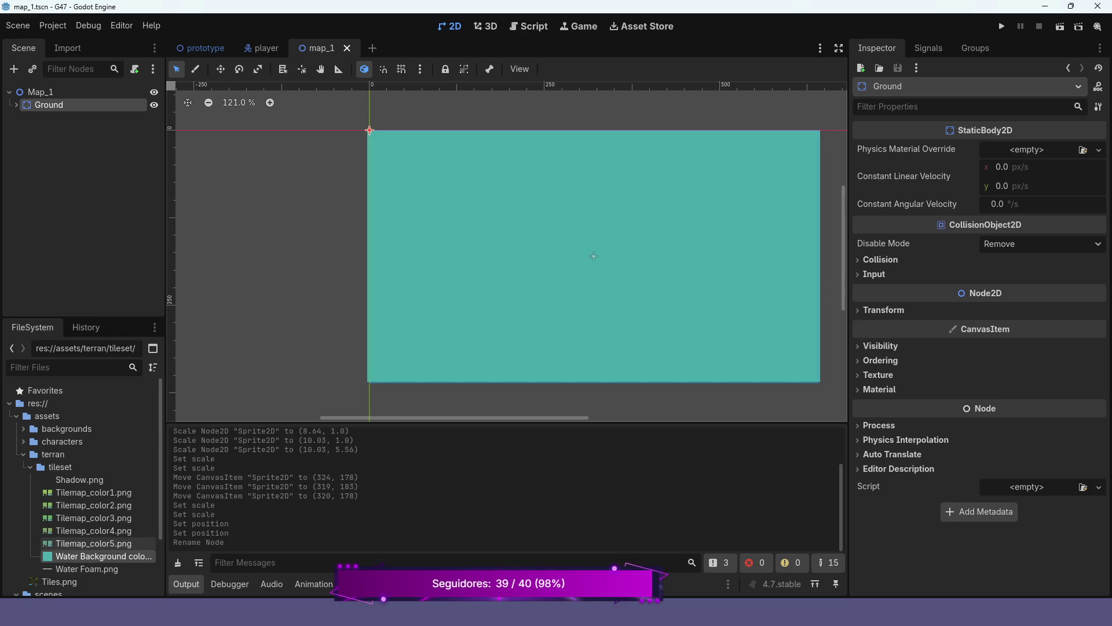
pyautogui.moveTo(87, 543)
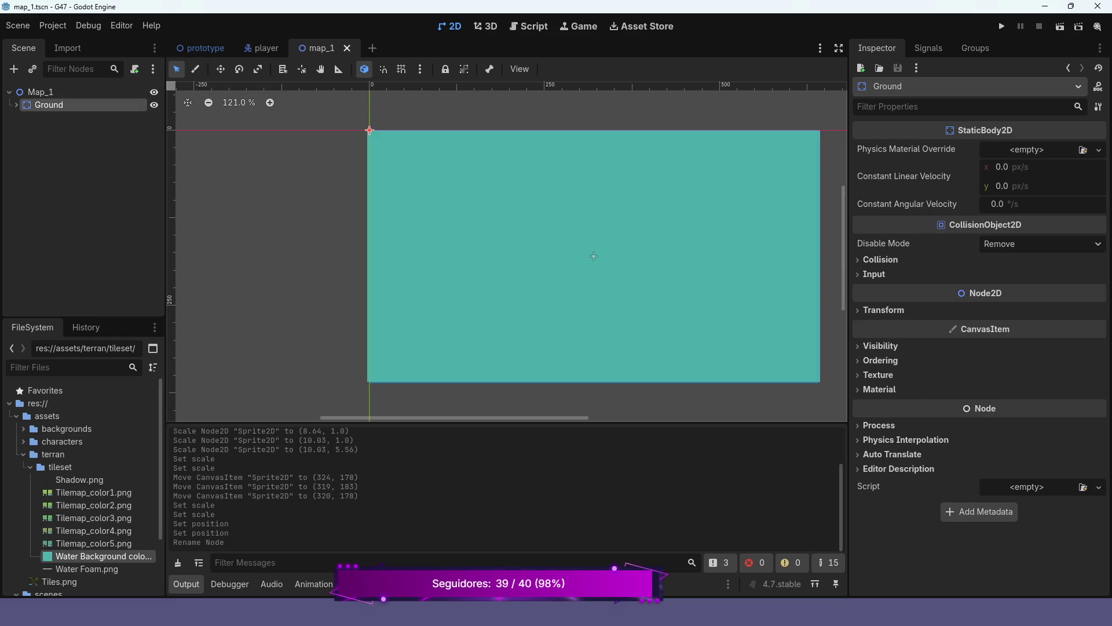
pyautogui.click(39, 92)
# Add a TileMapLayer child under Map_1 and name it Grass.
pyautogui.rightClick(40, 92)
pyautogui.click(92, 103)
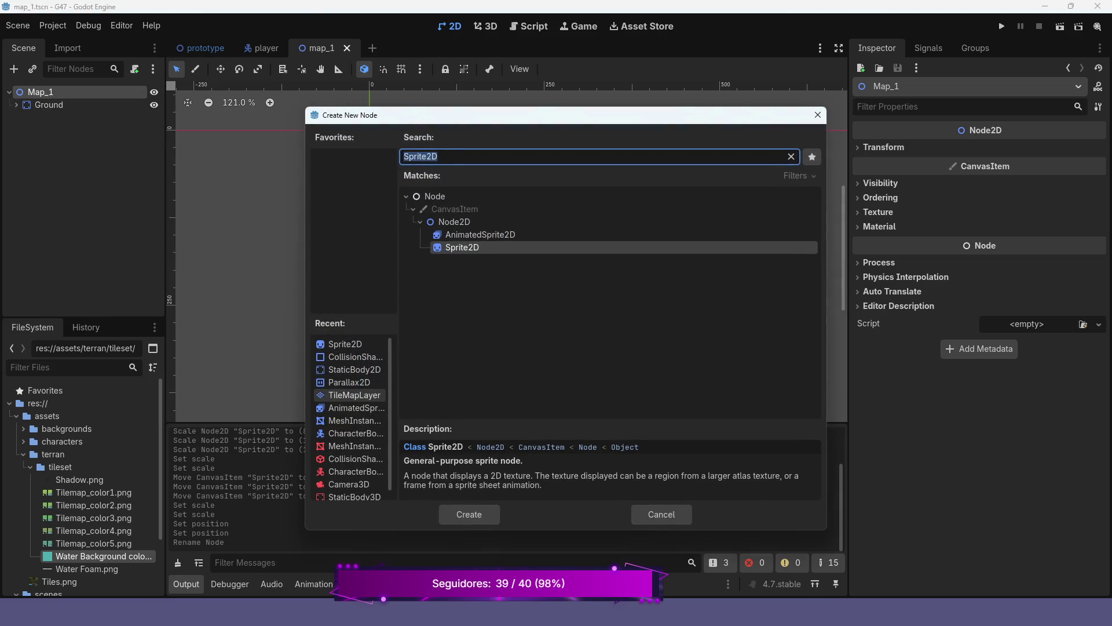
pyautogui.click(351, 395)
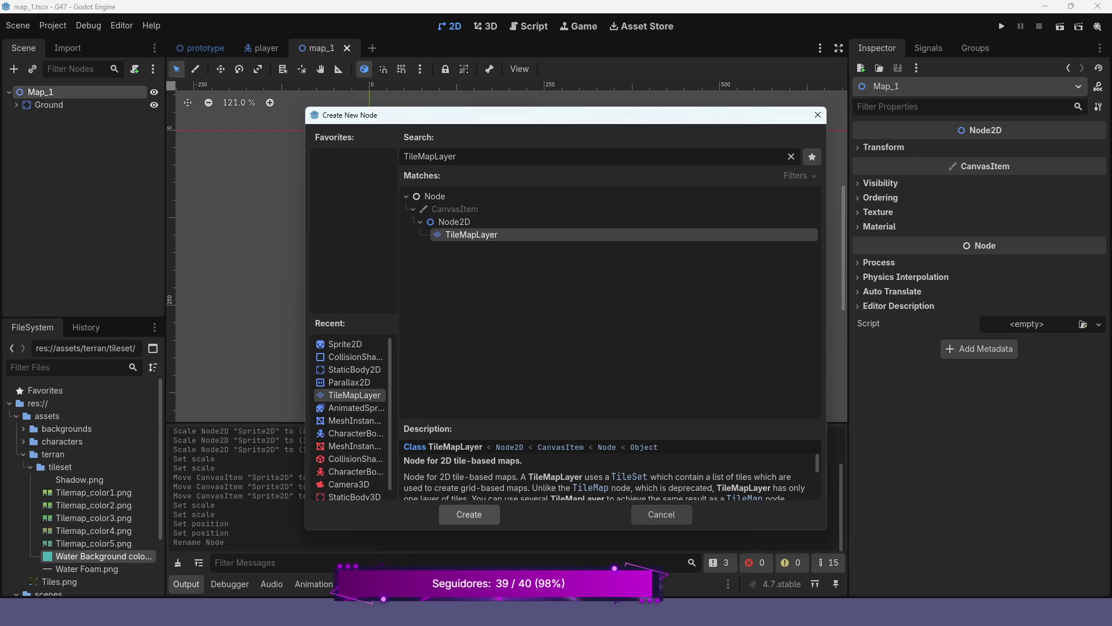
pyautogui.press('Return')
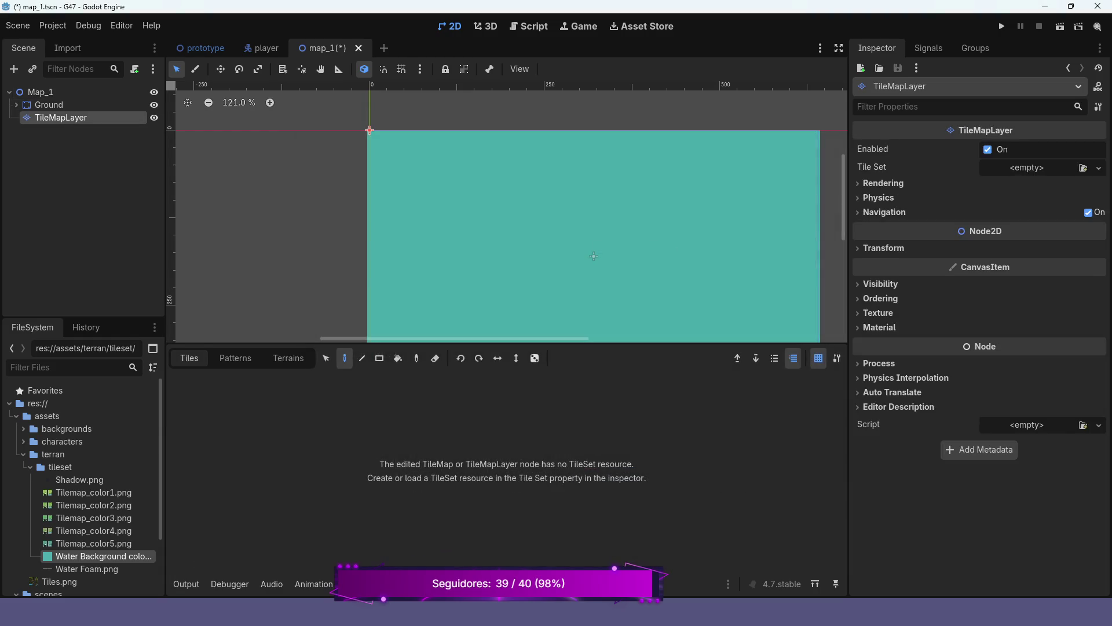
pyautogui.write('Grass')
pyautogui.press('Return')
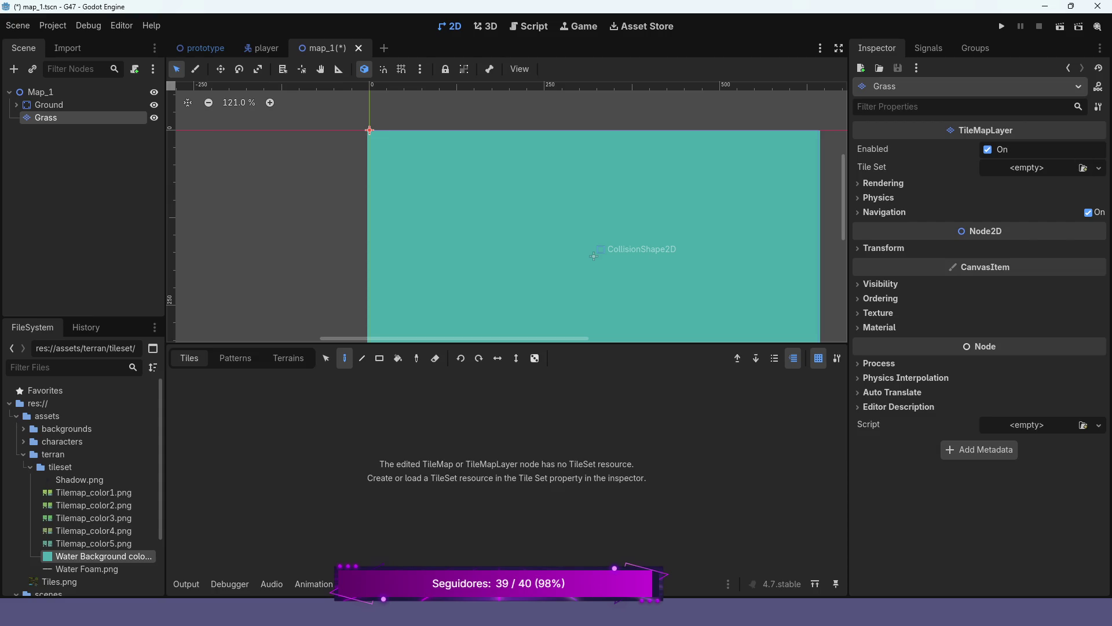
pyautogui.click(1099, 168)
# Create a new TileSet with Tilemap_color1.png as an atlas source, auto-creating its tiles.
pyautogui.click(1051, 201)
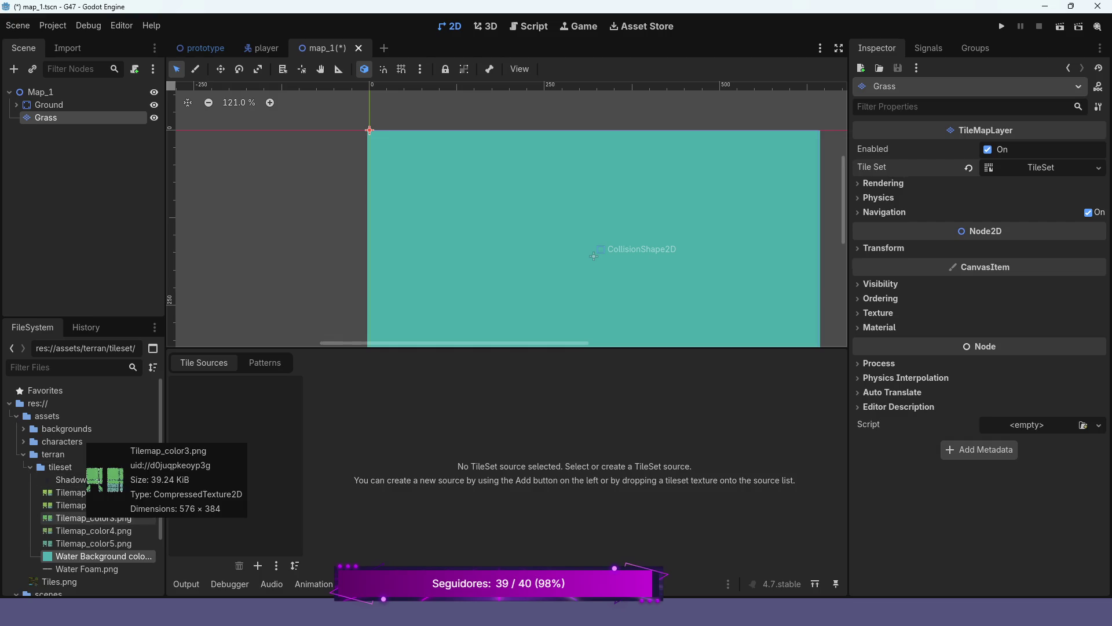
pyautogui.moveTo(90, 492)
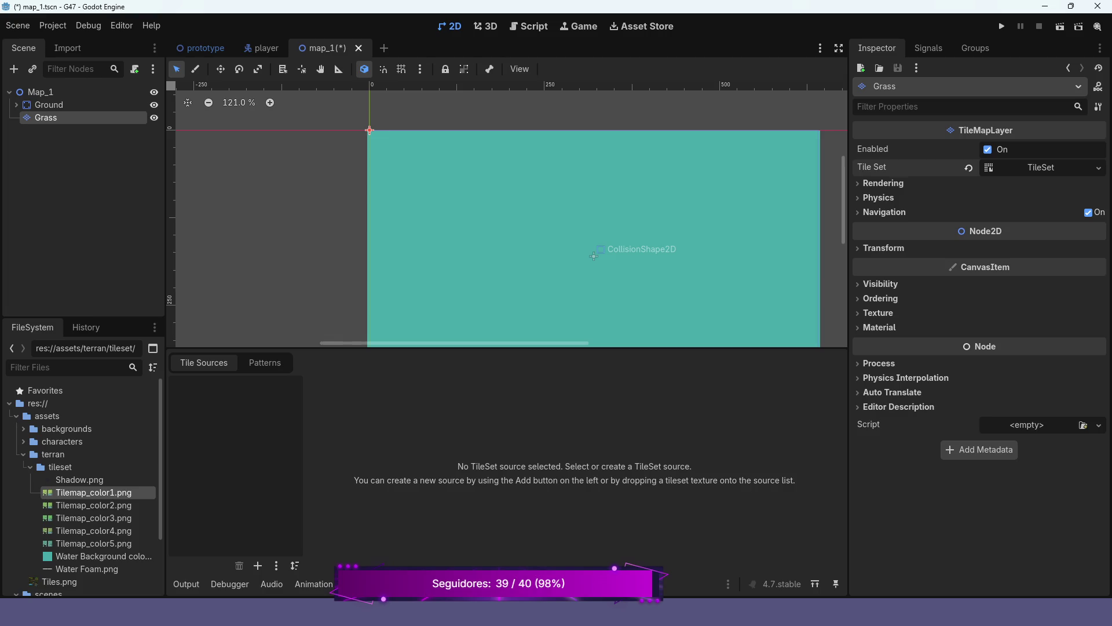
pyautogui.moveTo(87, 492)
pyautogui.mouseDown()
pyautogui.moveTo(176, 491)
pyautogui.moveTo(207, 475)
pyautogui.mouseUp()
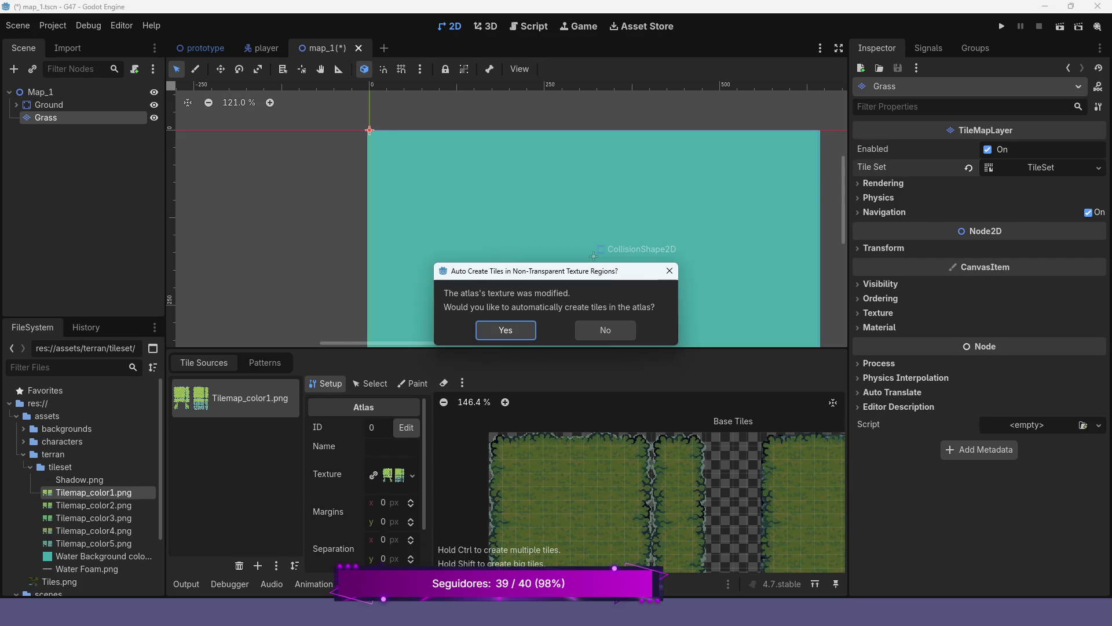
pyautogui.click(505, 330)
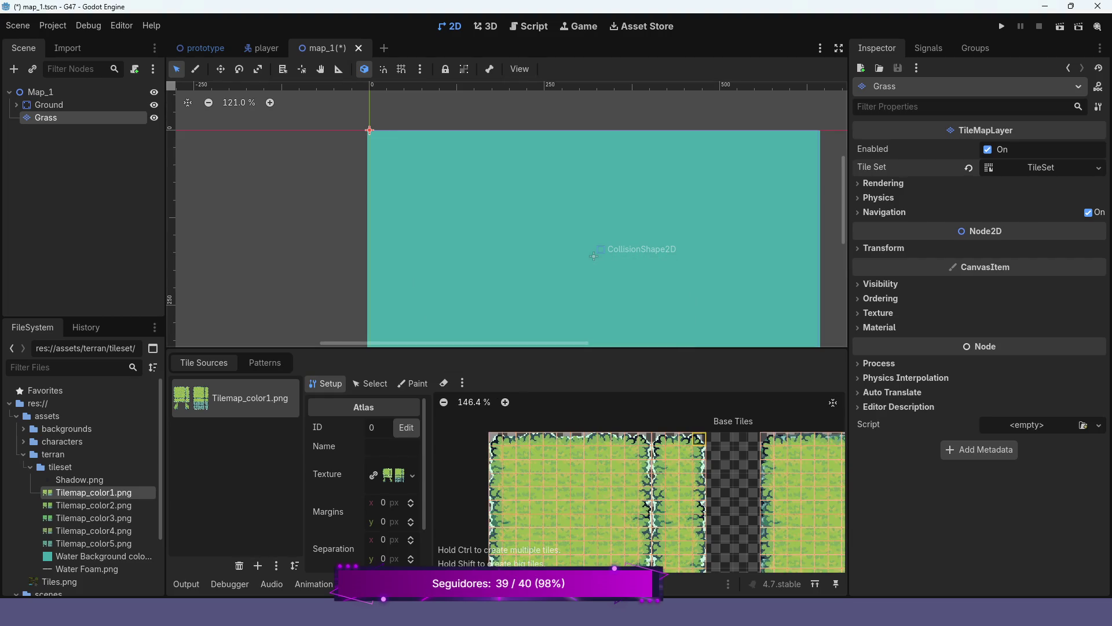
# Review the new atlas and expand the TileSet resource settings in the Inspector.
pyautogui.scroll(-5, 641, 480)
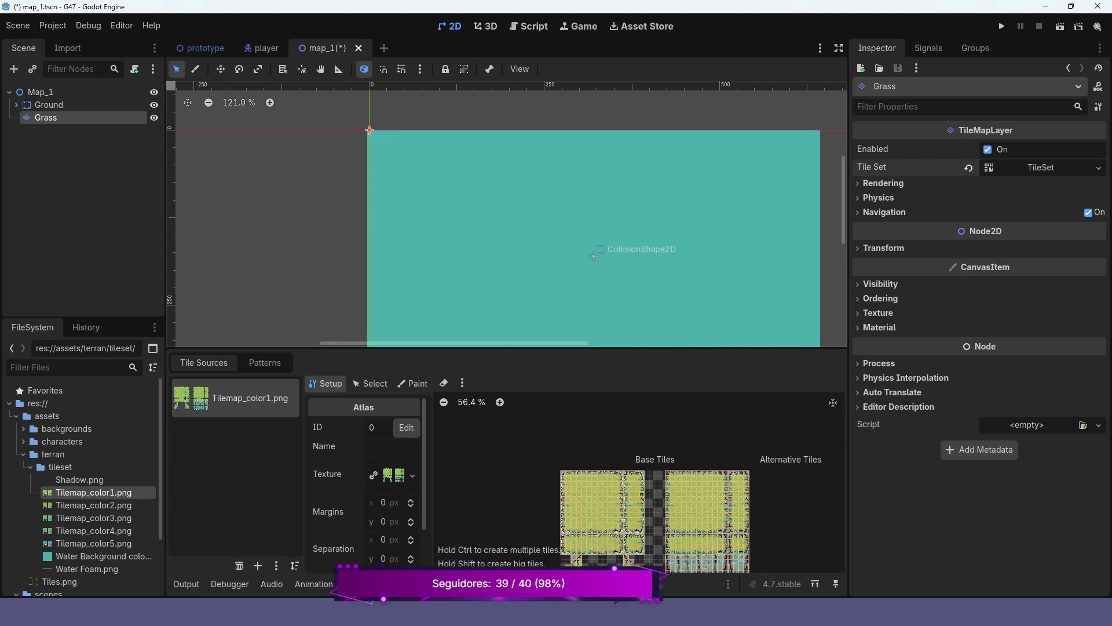
pyautogui.scroll(5, 647, 525)
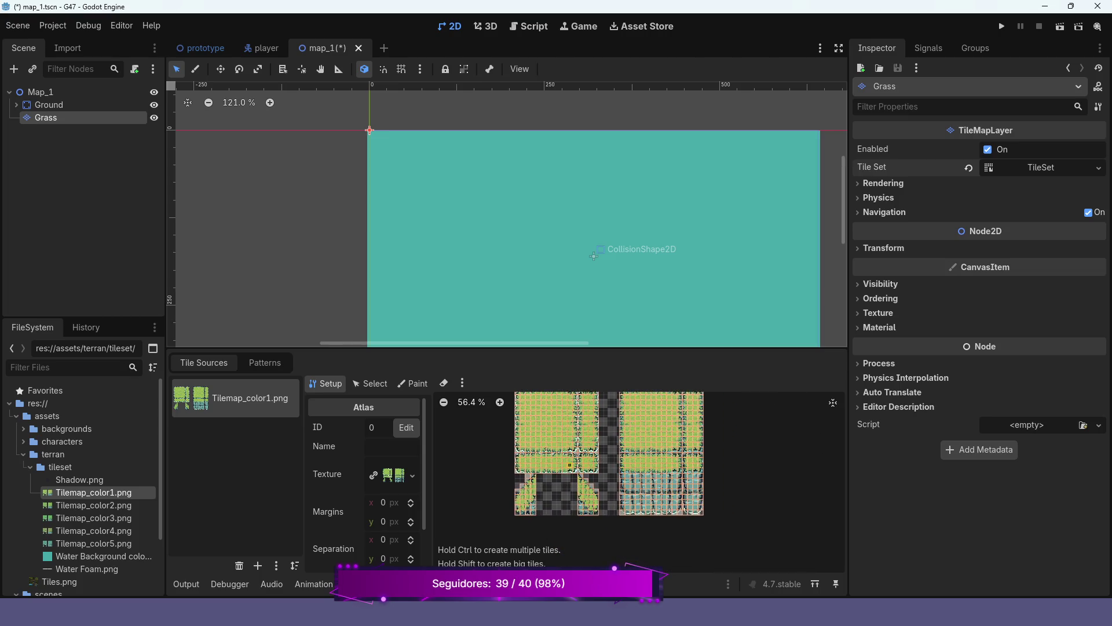
pyautogui.scroll(3, 570, 461)
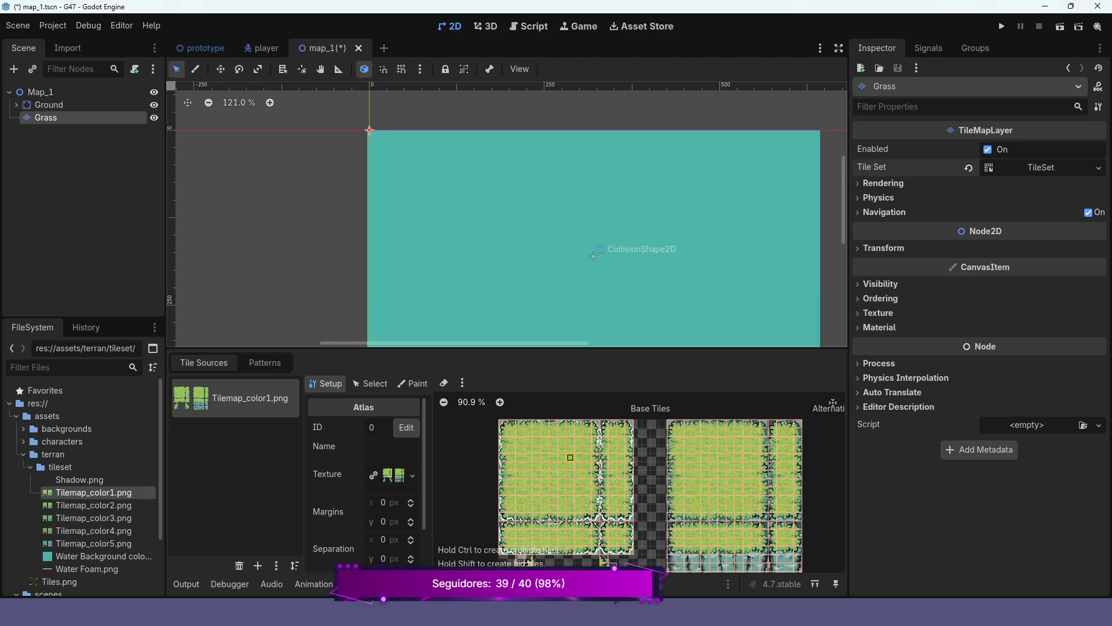
pyautogui.scroll(-4, 630, 442)
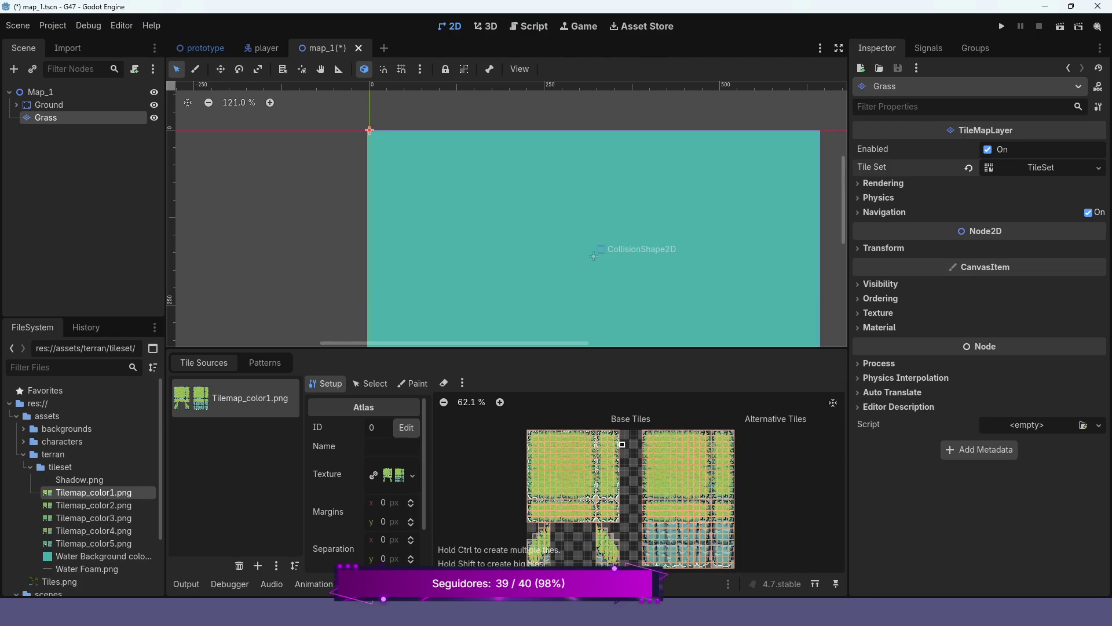
pyautogui.scroll(-1, 622, 444)
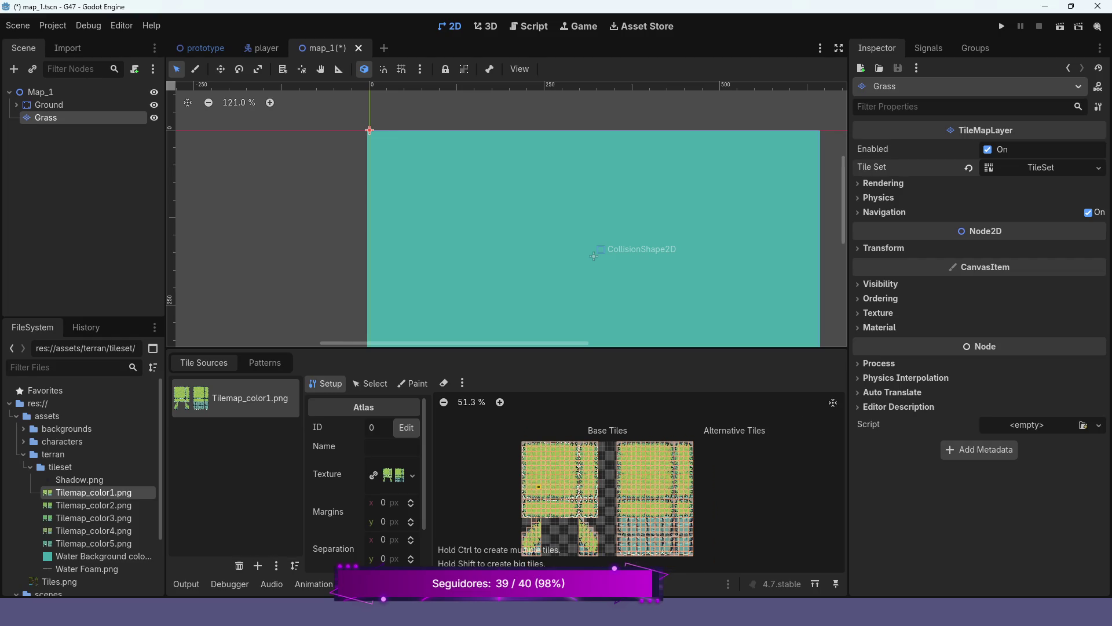
pyautogui.scroll(3, 600, 463)
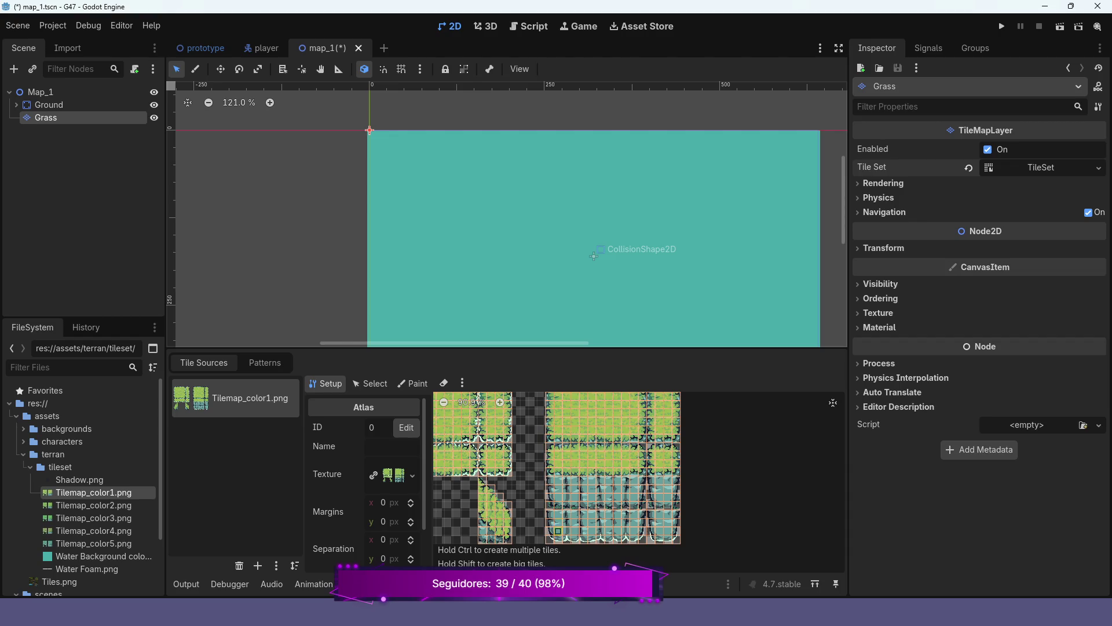
pyautogui.scroll(-2, 559, 540)
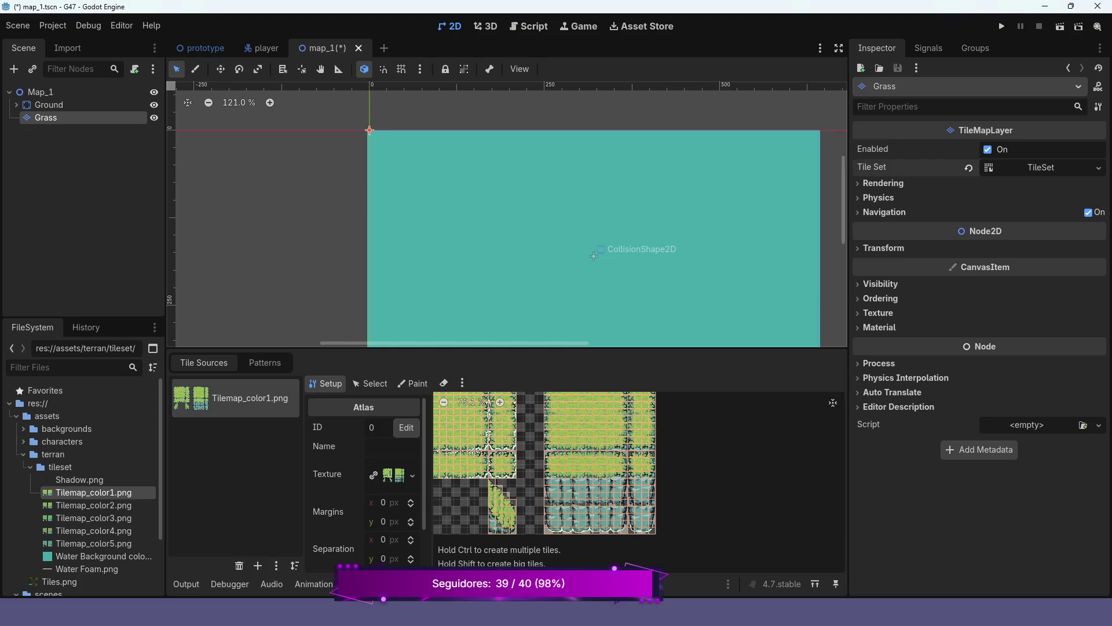
pyautogui.click(406, 584)
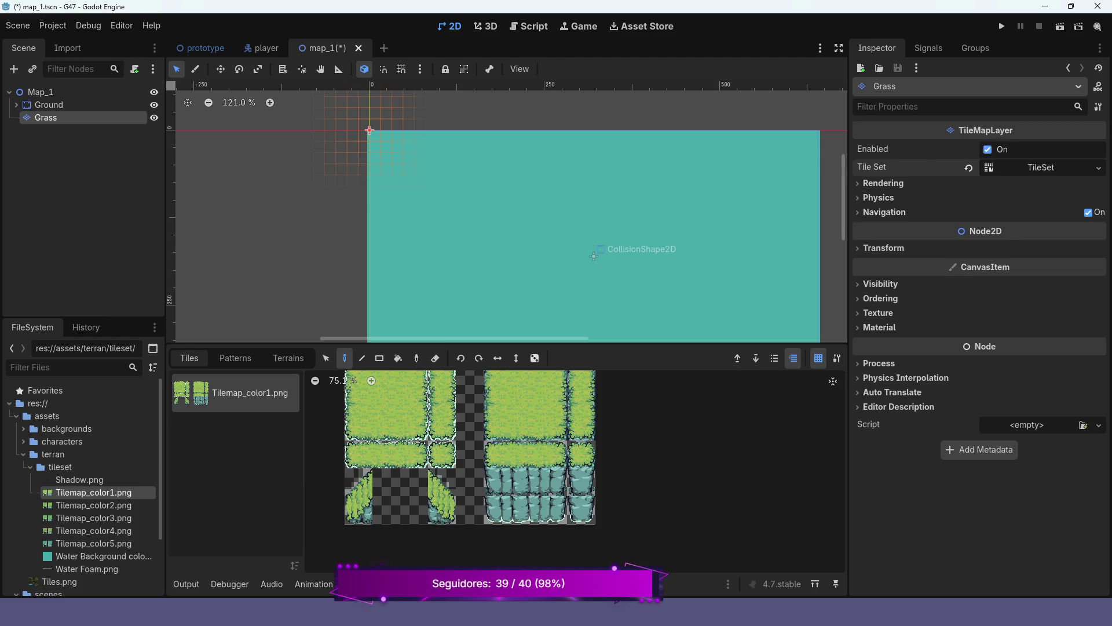
pyautogui.click(1041, 168)
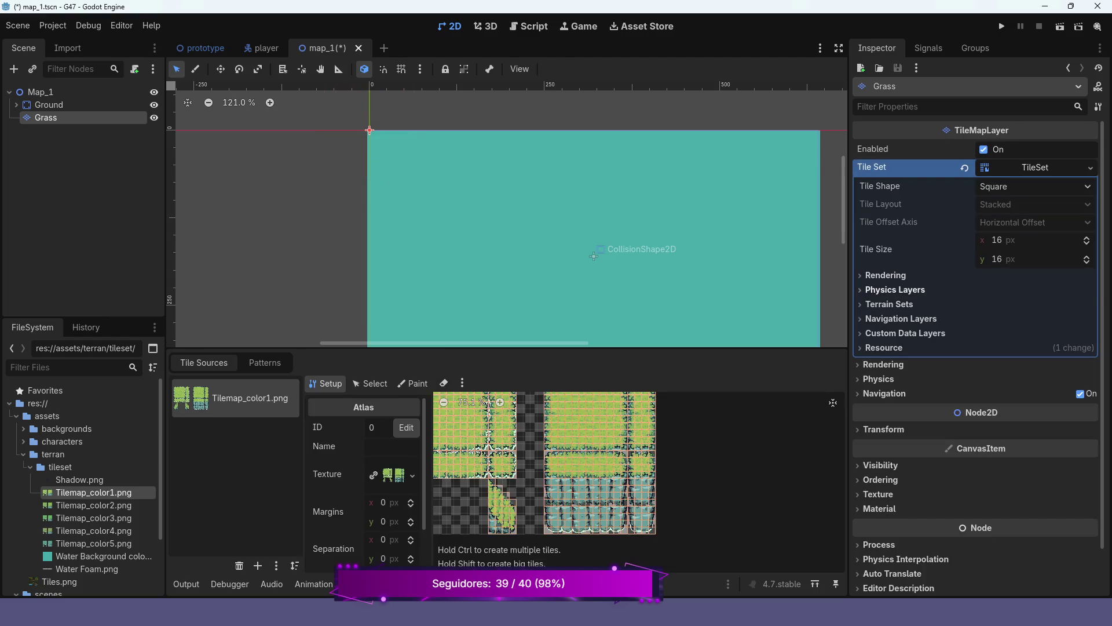
# Add a physics layer to the TileSet and choose Physics Layer 0 as the paint property.
pyautogui.click(895, 290)
pyautogui.click(979, 308)
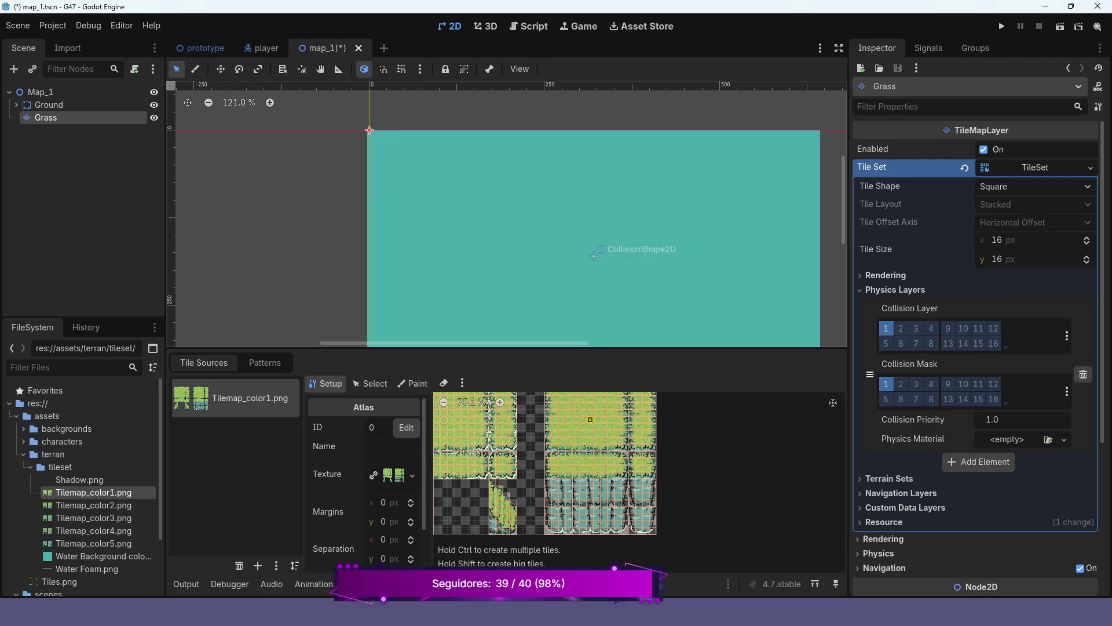
pyautogui.click(413, 383)
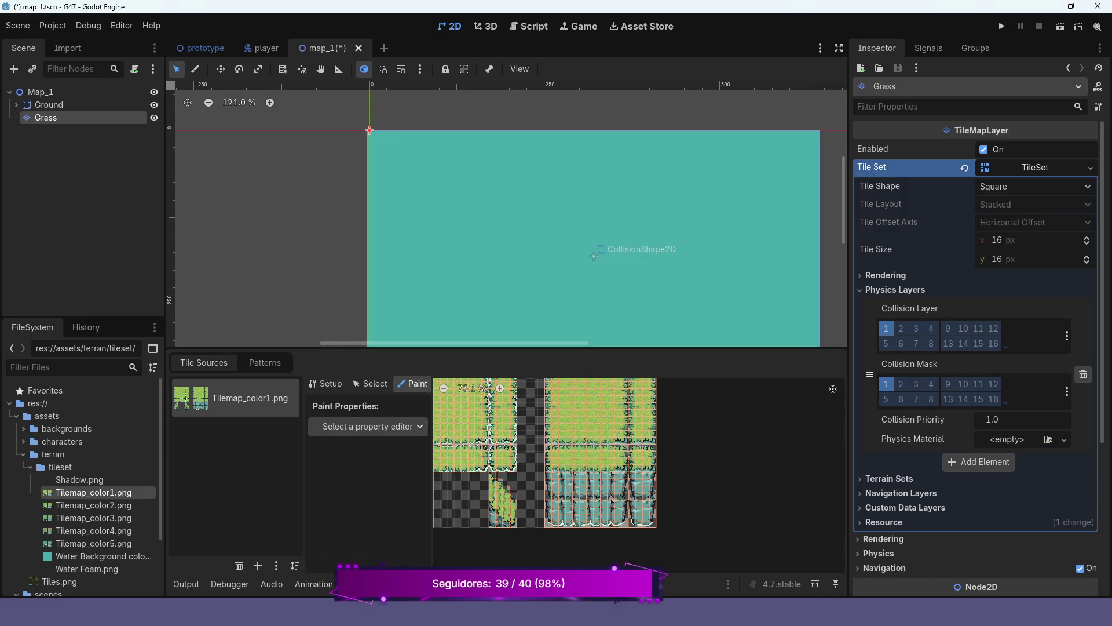
pyautogui.click(367, 426)
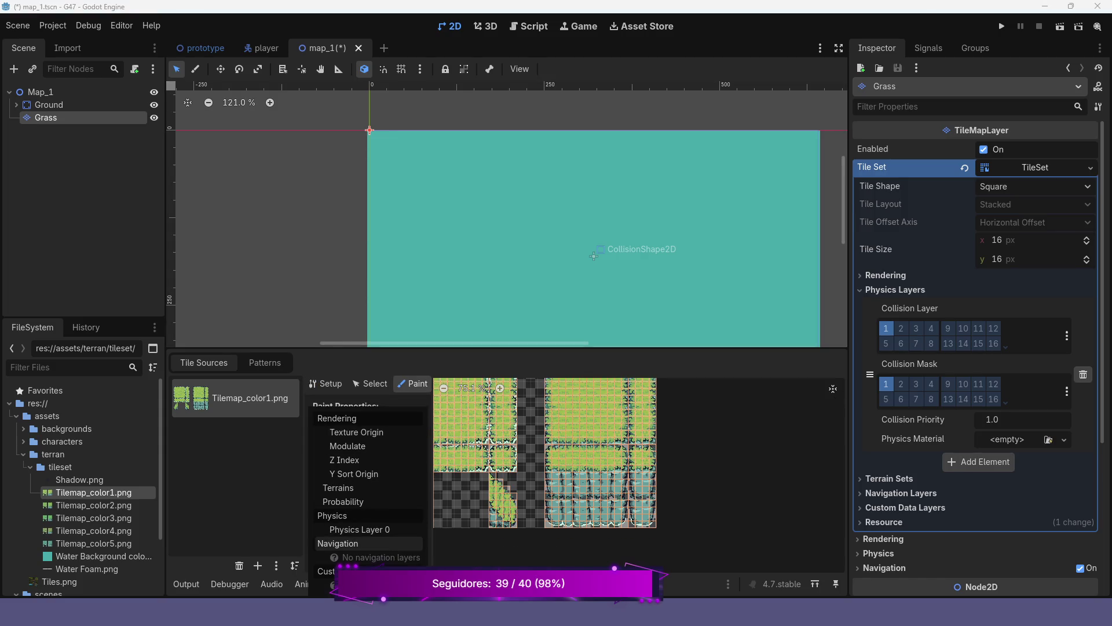
pyautogui.click(360, 530)
# Paint Physics Layer 0 collision across the atlas tile rows.
pyautogui.scroll(3, 609, 434)
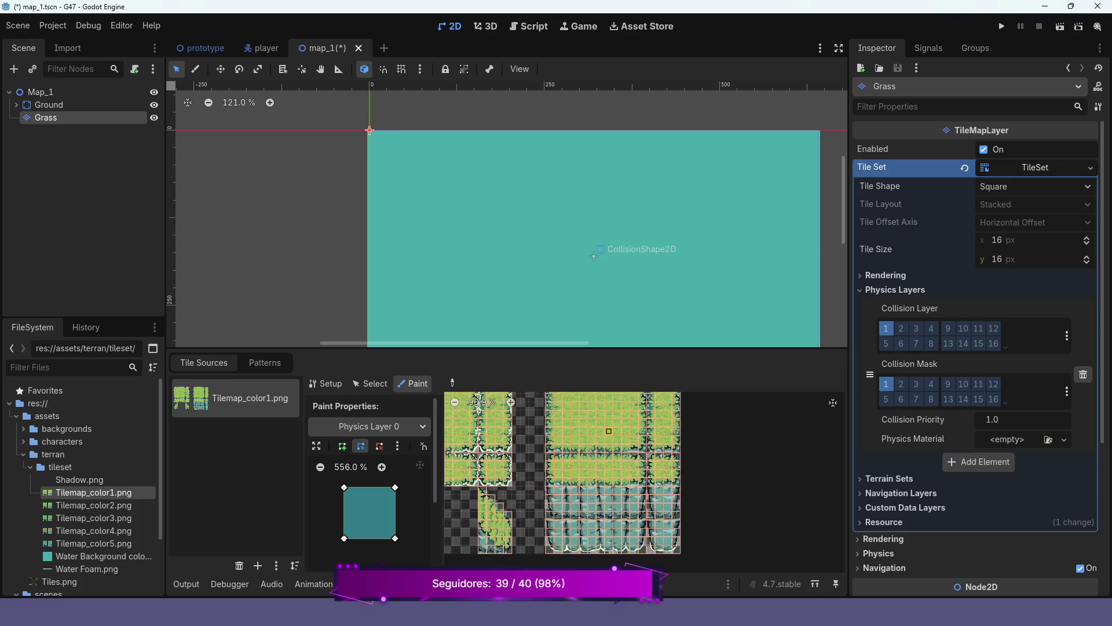
pyautogui.scroll(-1, 607, 467)
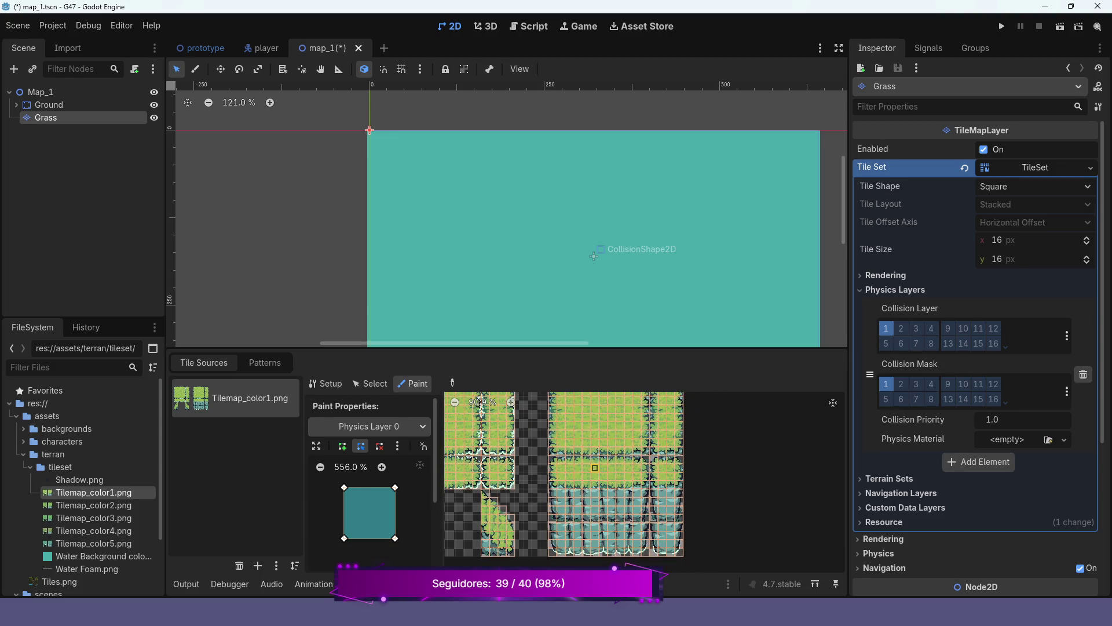
pyautogui.moveTo(553, 460); pyautogui.dragTo(633, 461)
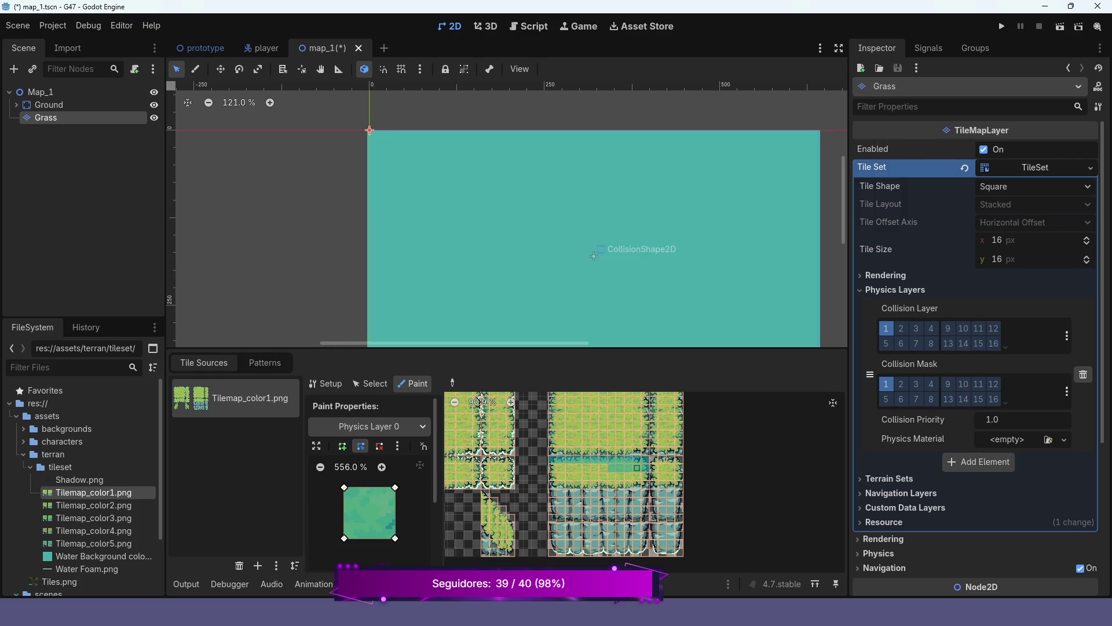
pyautogui.moveTo(553, 467); pyautogui.dragTo(595, 468)
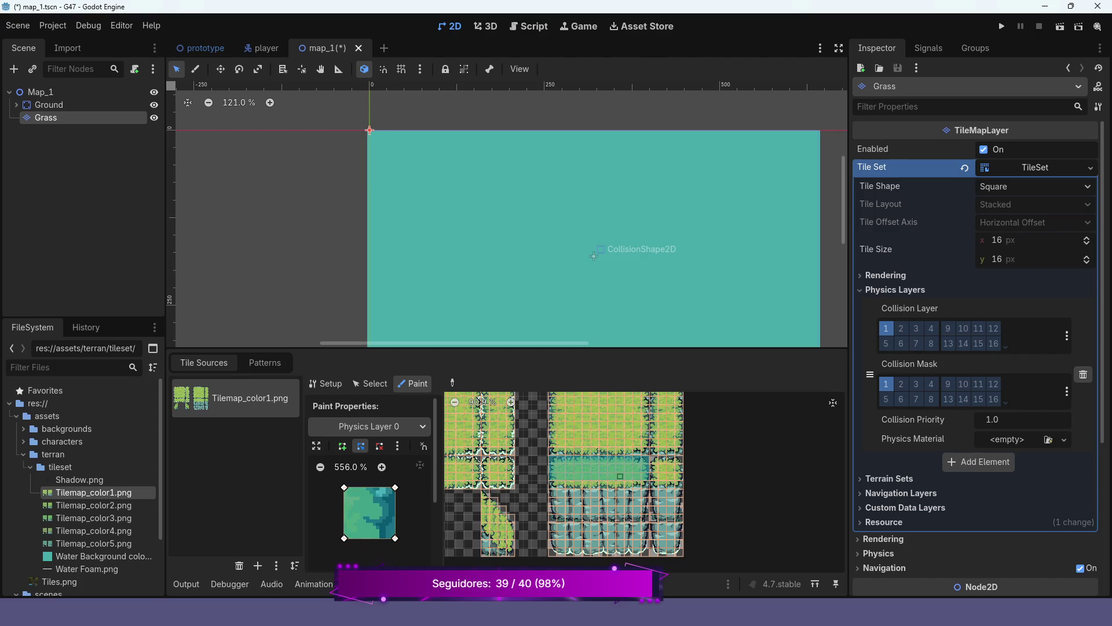
pyautogui.moveTo(552, 485); pyautogui.dragTo(646, 484)
pyautogui.moveTo(551, 493); pyautogui.dragTo(637, 492)
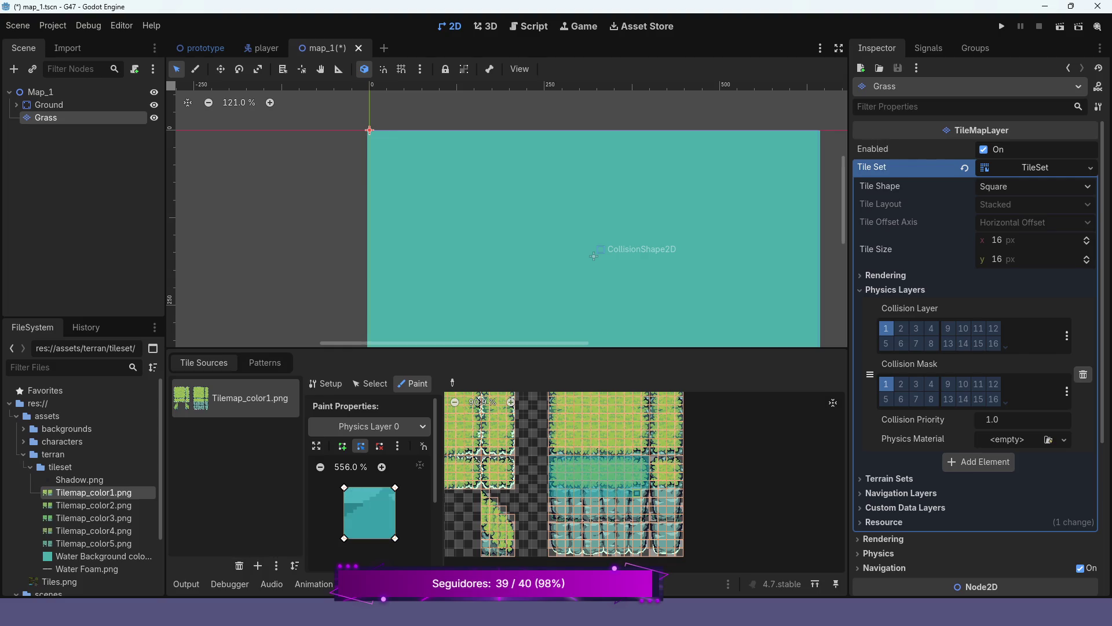
pyautogui.moveTo(552, 501); pyautogui.dragTo(586, 502)
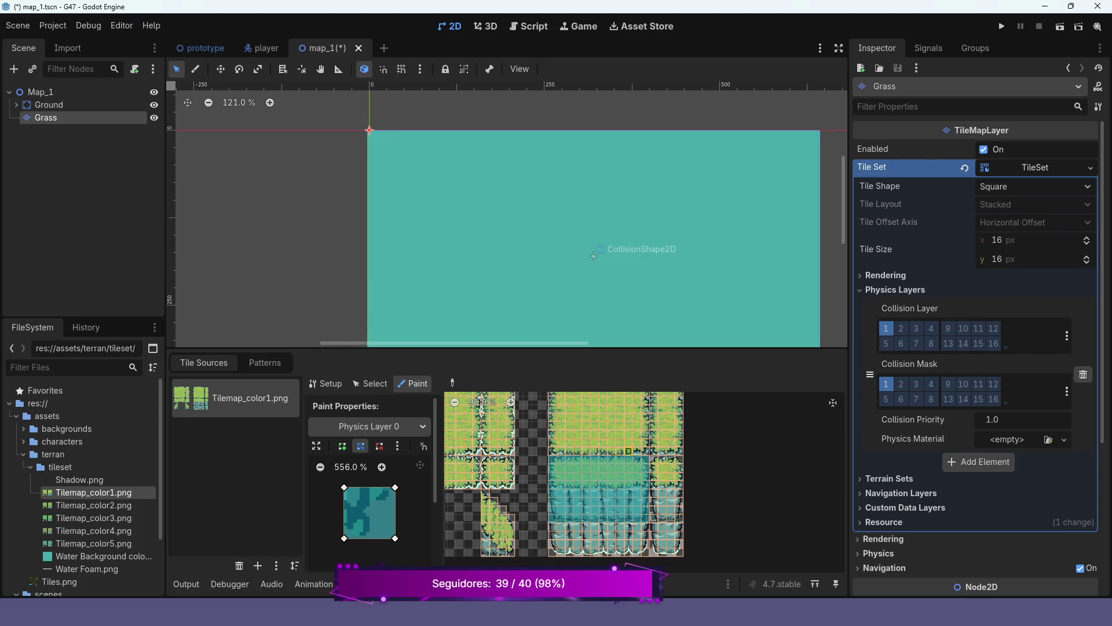
pyautogui.scroll(-3, 615, 451)
pyautogui.scroll(-2, 628, 432)
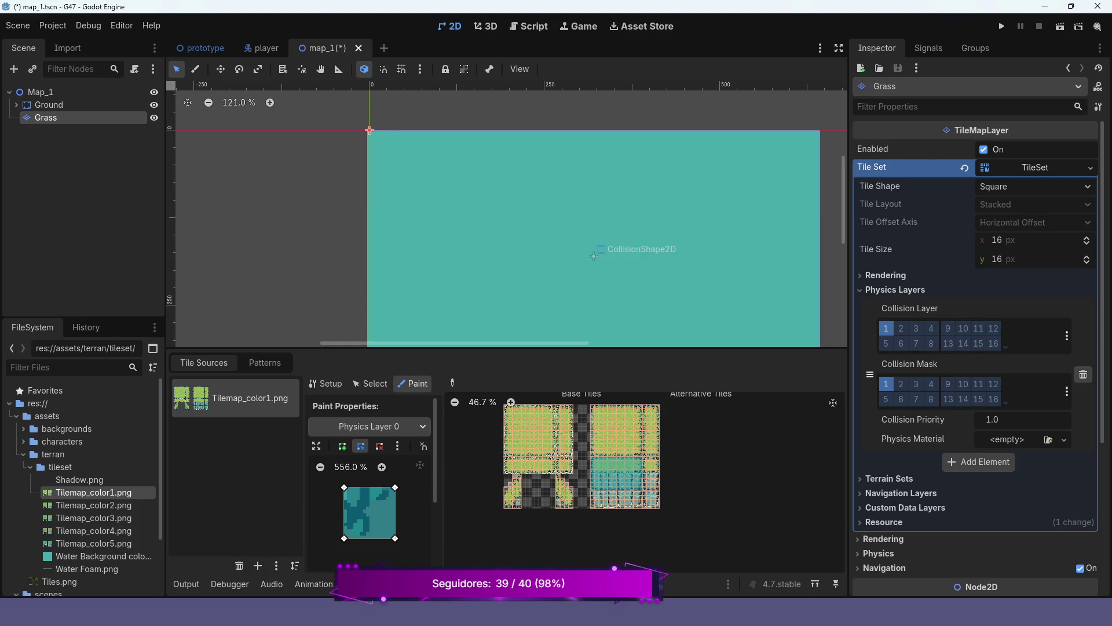
pyautogui.scroll(3, 582, 456)
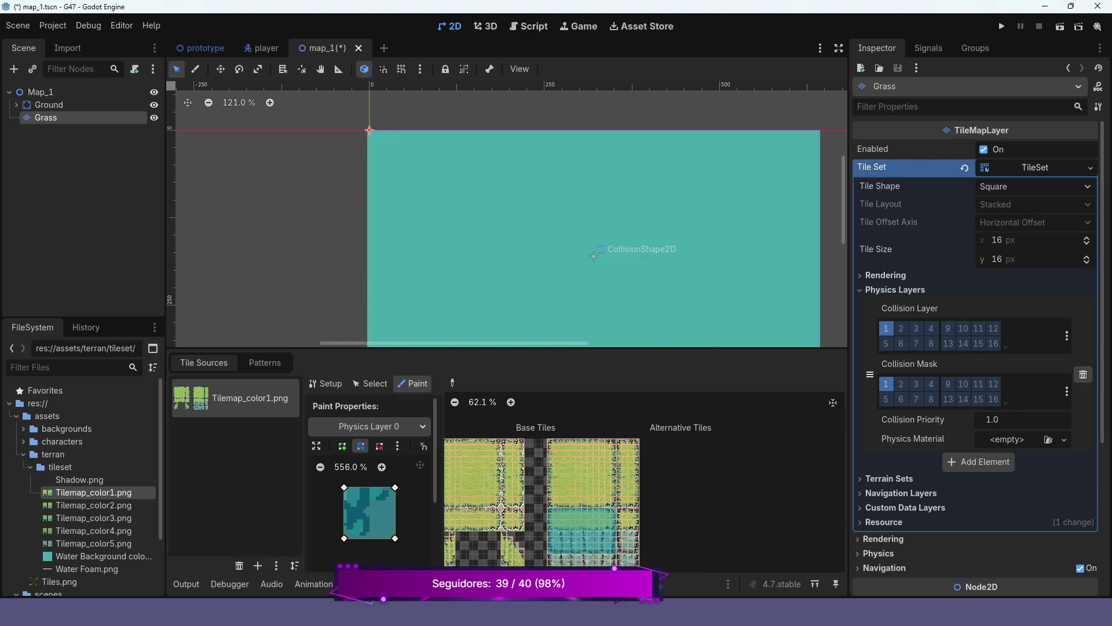
pyautogui.scroll(1, 542, 499)
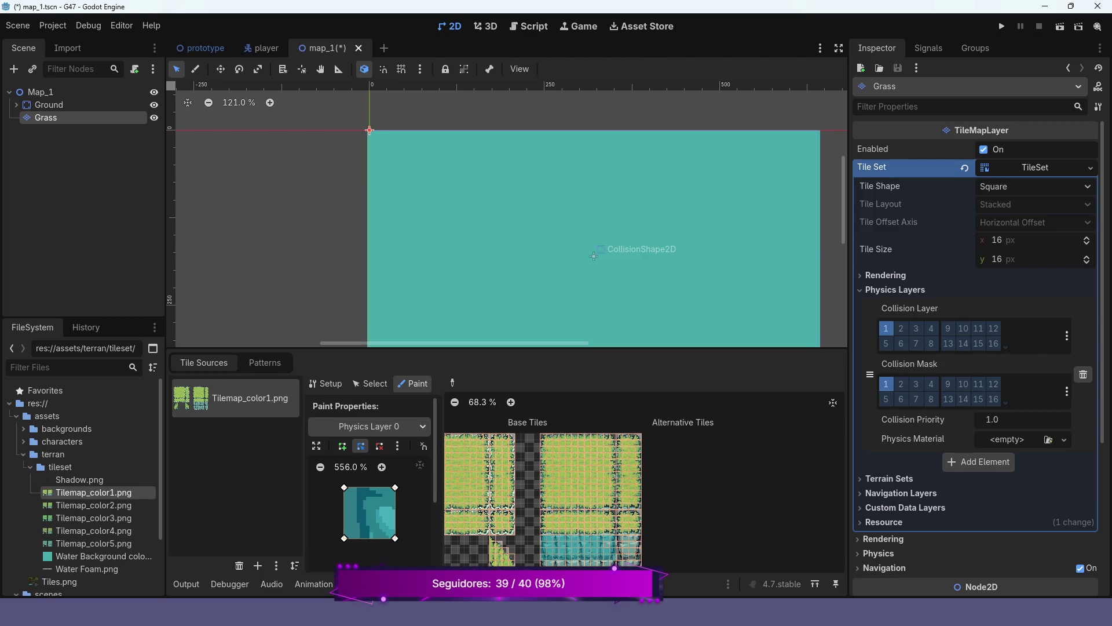
pyautogui.click(406, 583)
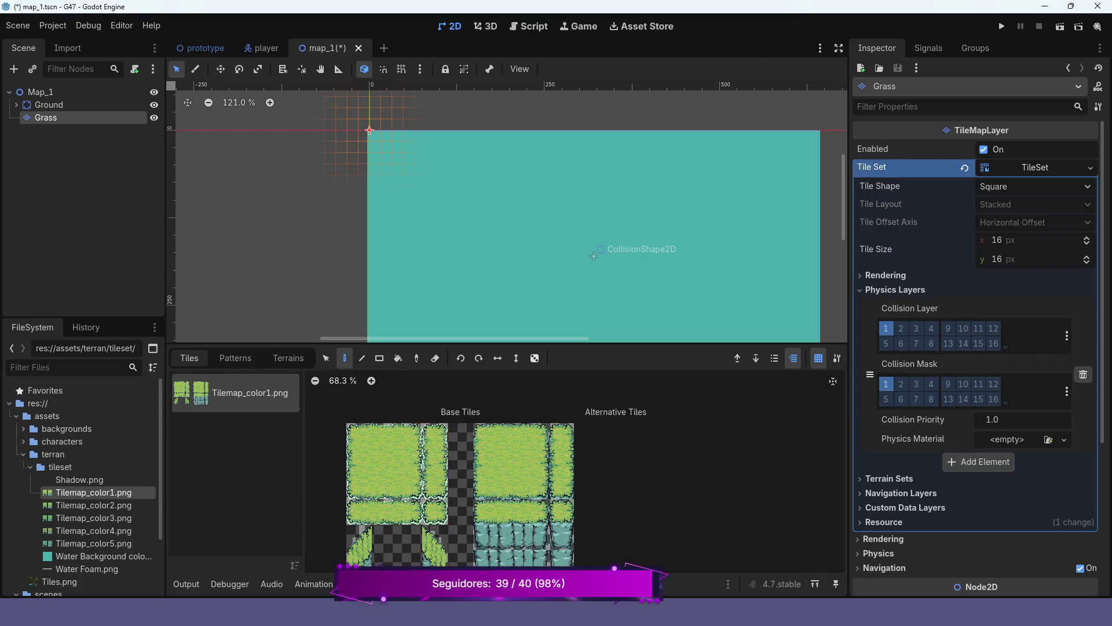
# Select a row of stone tiles in the atlas and paint it beneath the grass strip.
pyautogui.scroll(3, 519, 501)
pyautogui.moveTo(490, 492)
pyautogui.mouseDown()
pyautogui.moveTo(492, 523)
pyautogui.moveTo(603, 523)
pyautogui.mouseUp()
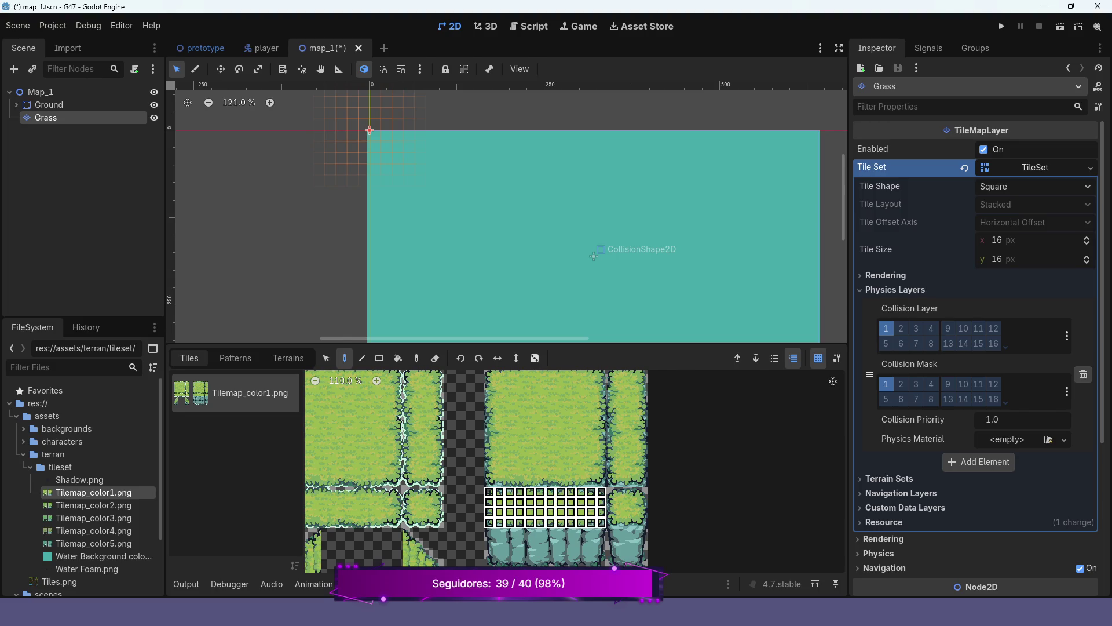
pyautogui.scroll(-6, 600, 243)
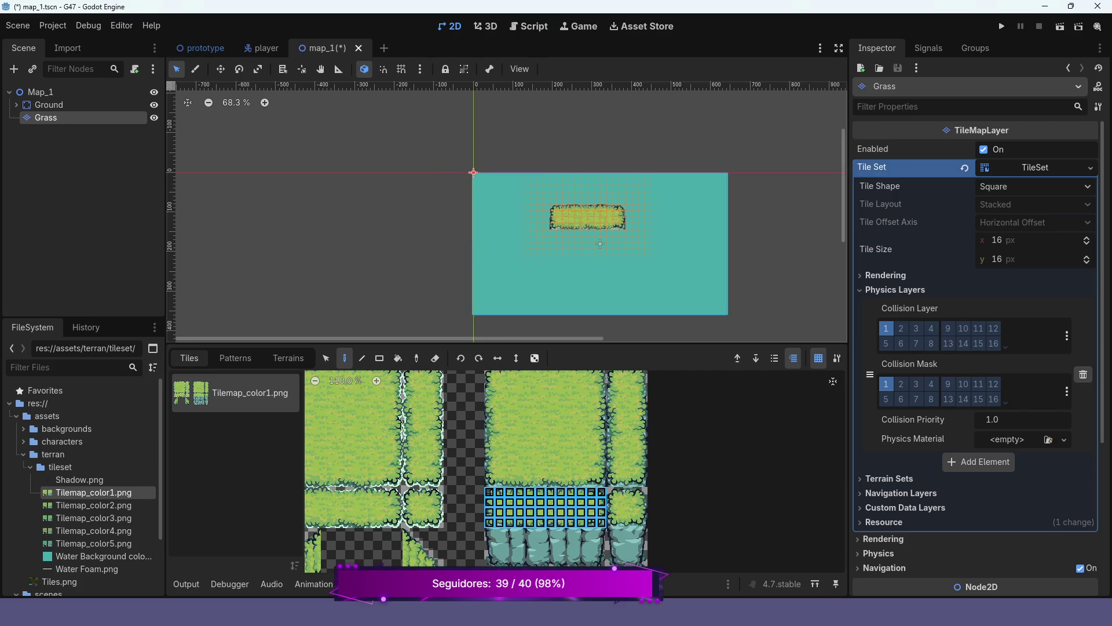
pyautogui.moveTo(489, 533)
pyautogui.mouseDown()
pyautogui.moveTo(602, 533)
pyautogui.moveTo(594, 564)
pyautogui.moveTo(602, 562)
pyautogui.mouseUp()
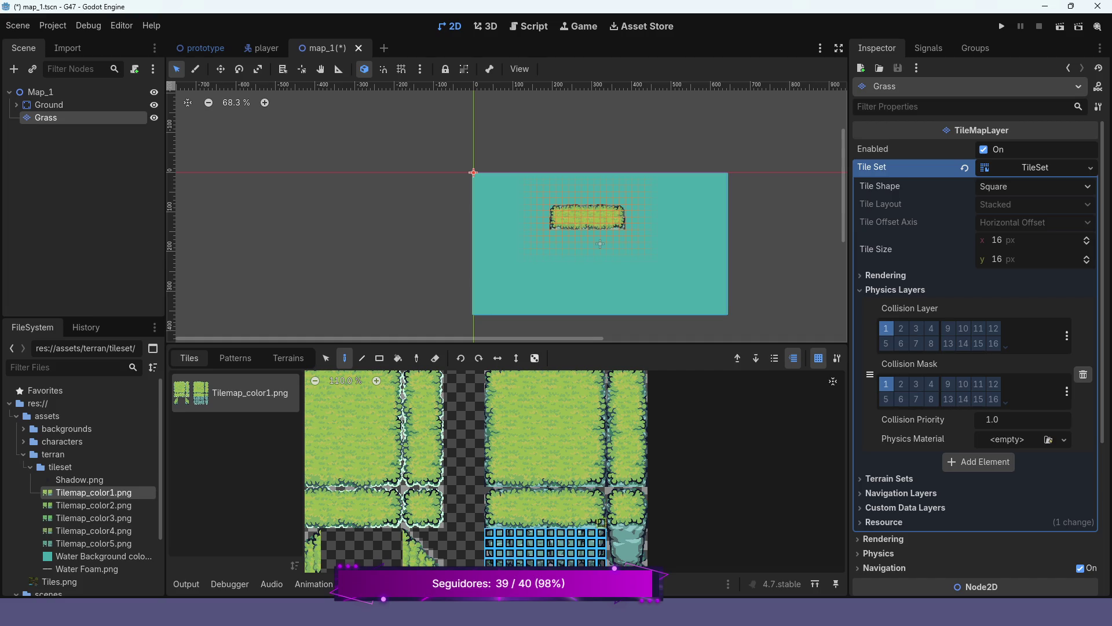
pyautogui.click(584, 245)
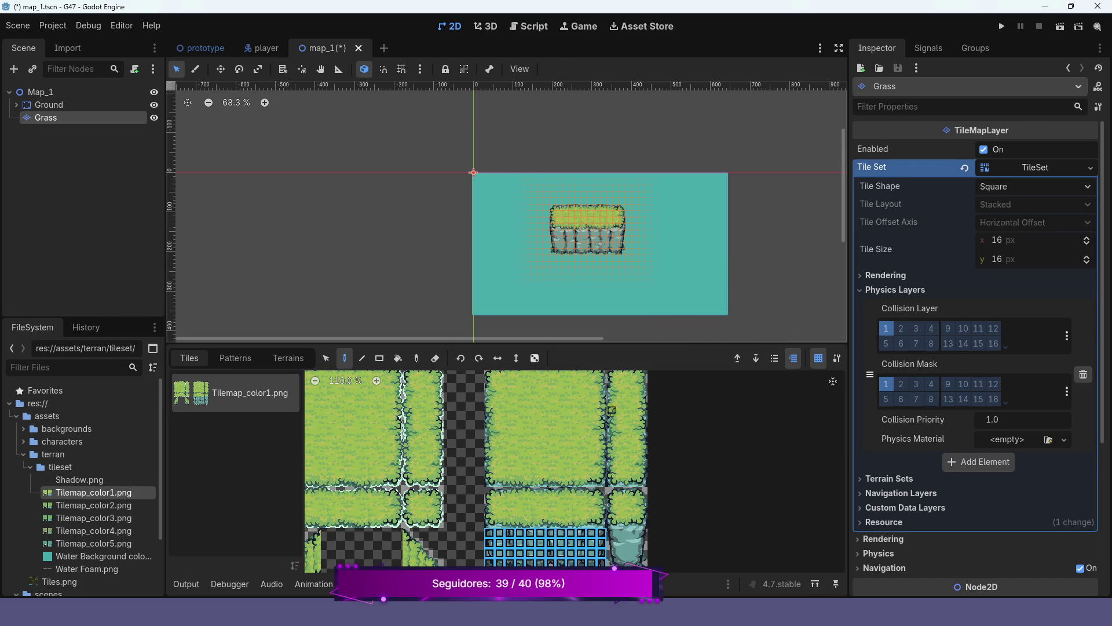
# Run the current scene to test the island.
pyautogui.scroll(-2, 622, 400)
pyautogui.scroll(-2, 498, 469)
pyautogui.hscroll(2, 498, 469)
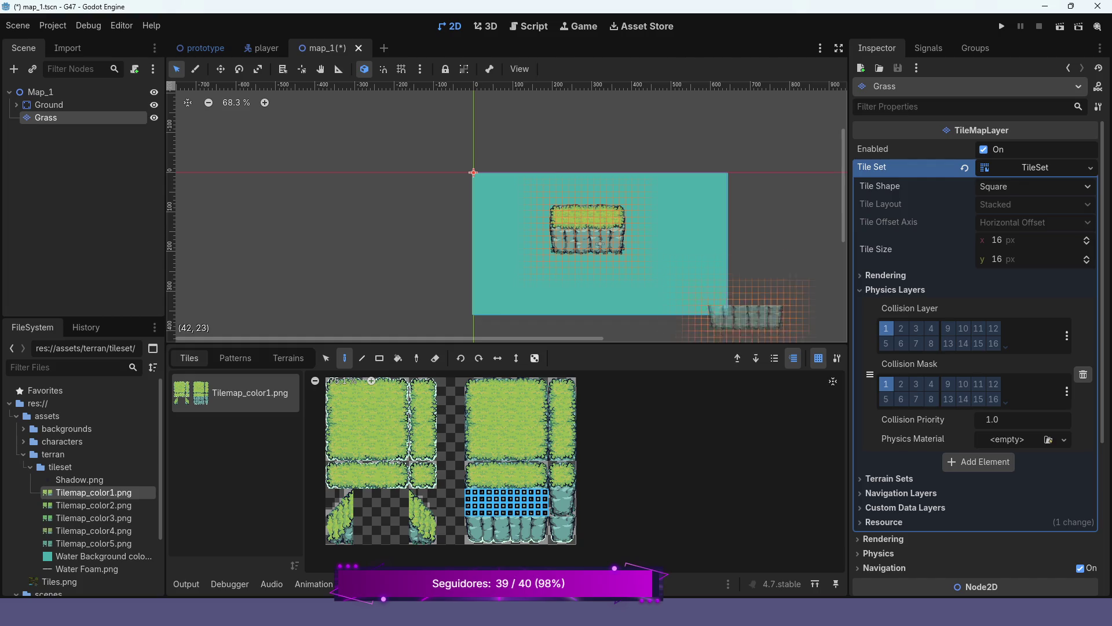
pyautogui.click(1060, 26)
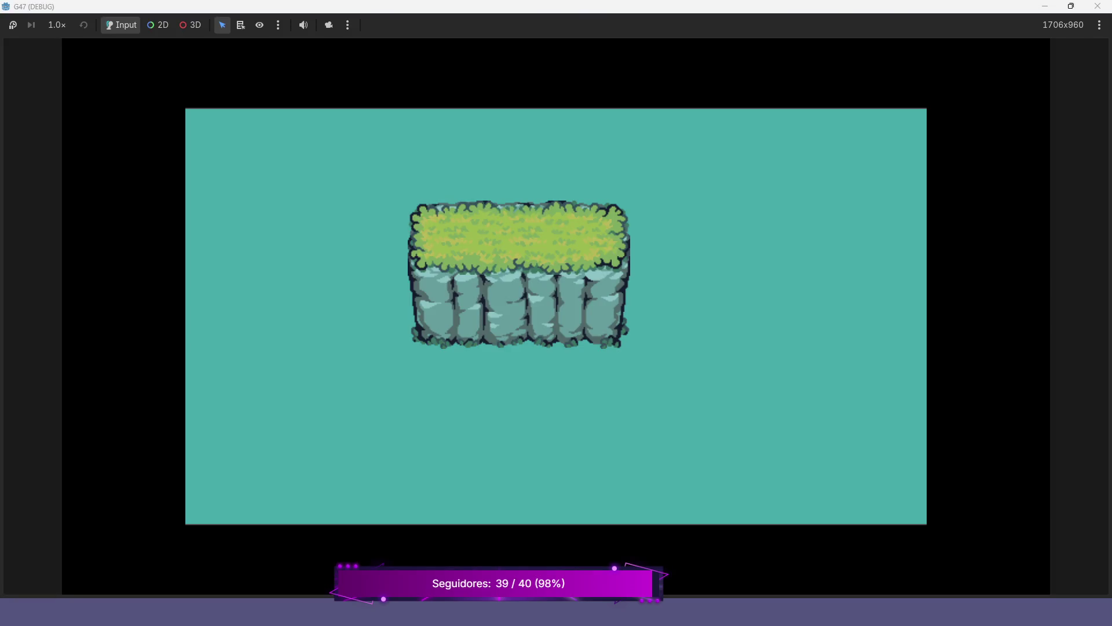
# Close the running game window to return to the editor.
pyautogui.click(1098, 6)
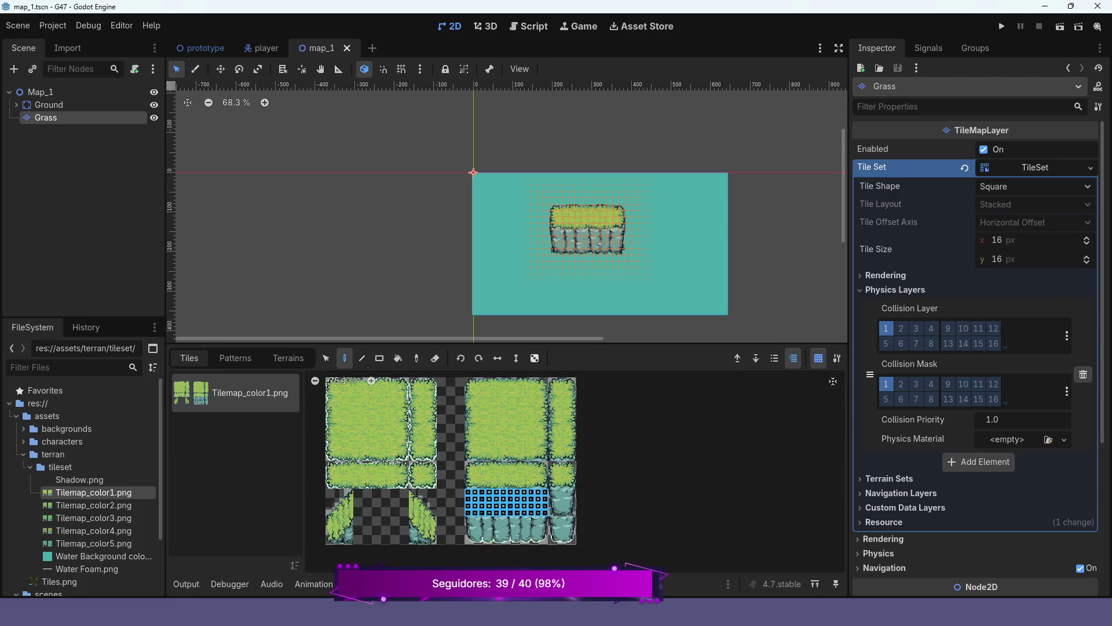
# Select the small 3x3 grass block in the atlas and place it just below the island.
pyautogui.scroll(3, 573, 457)
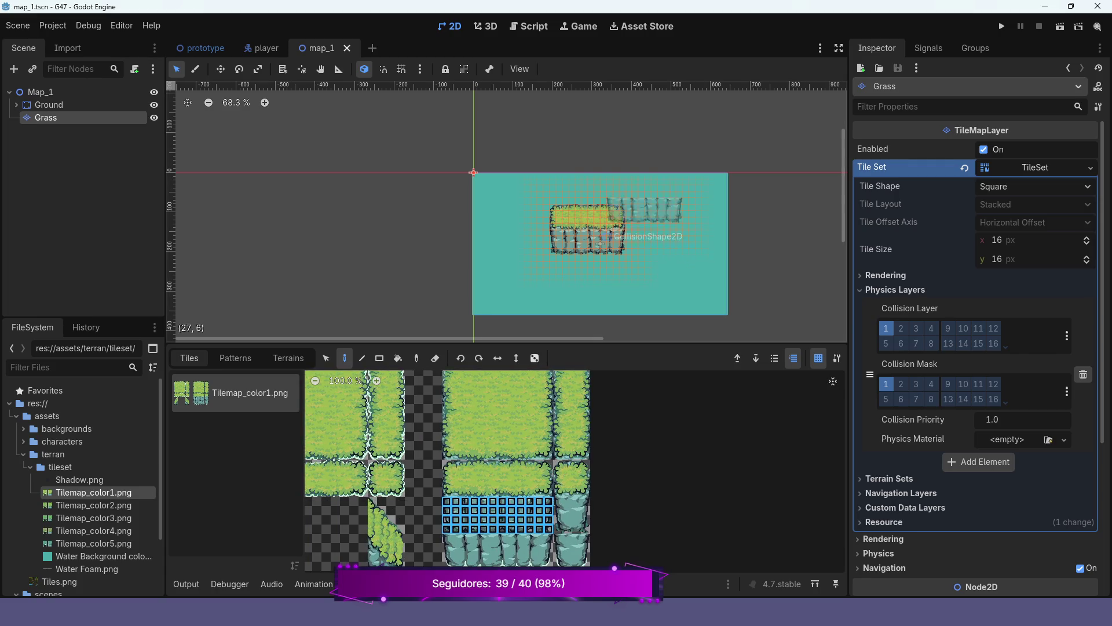
pyautogui.scroll(6, 602, 244)
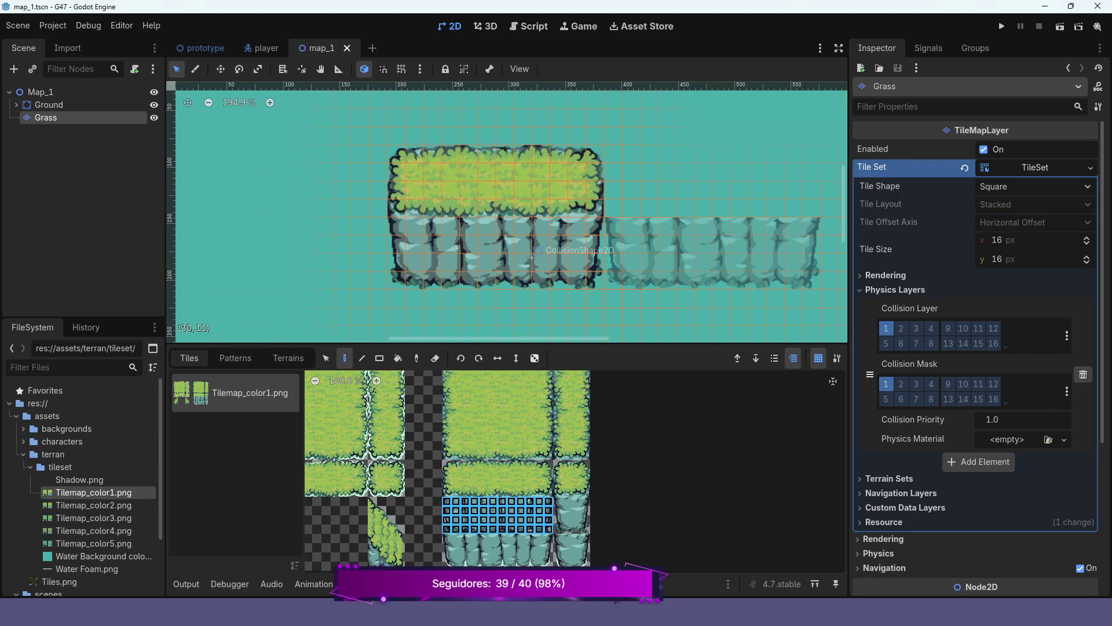
pyautogui.scroll(-3, 522, 316)
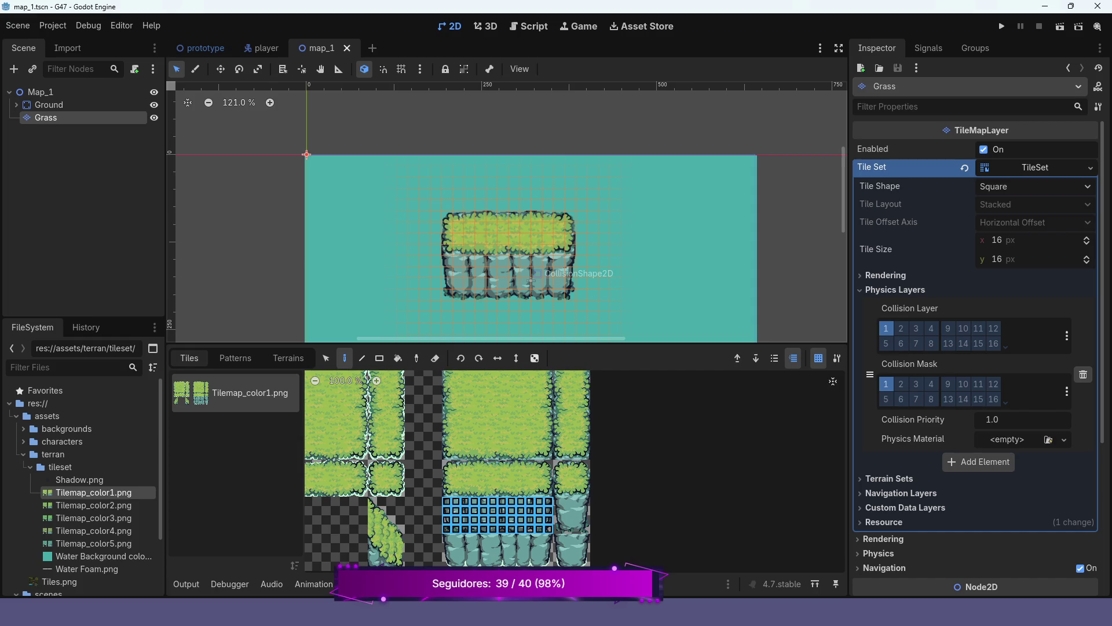
pyautogui.moveTo(447, 435); pyautogui.dragTo(633, 448)
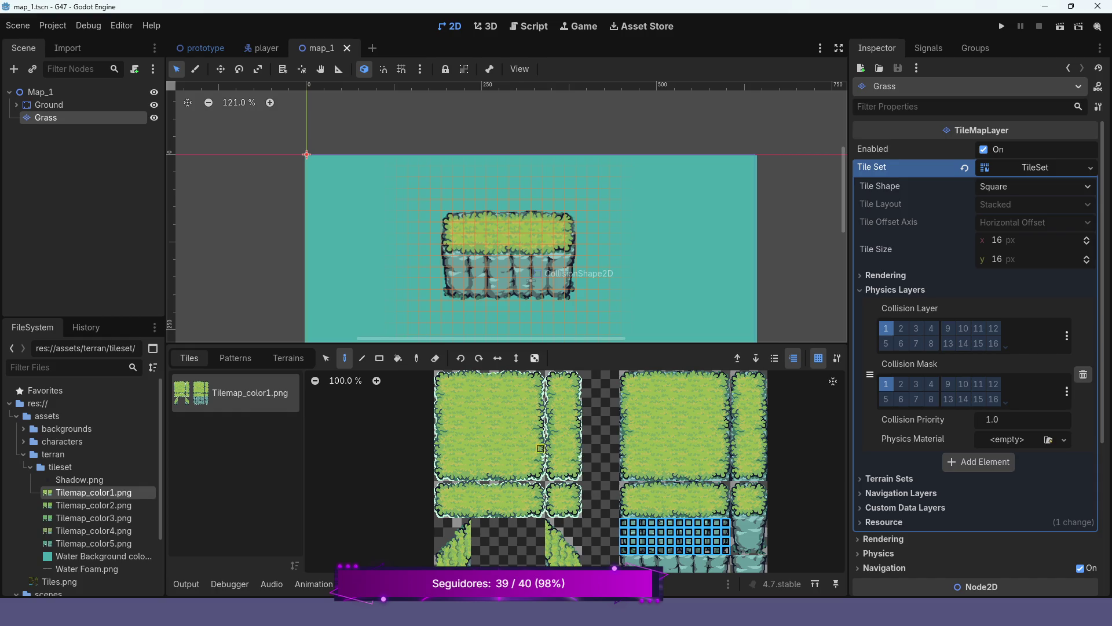
pyautogui.moveTo(549, 484); pyautogui.dragTo(579, 515)
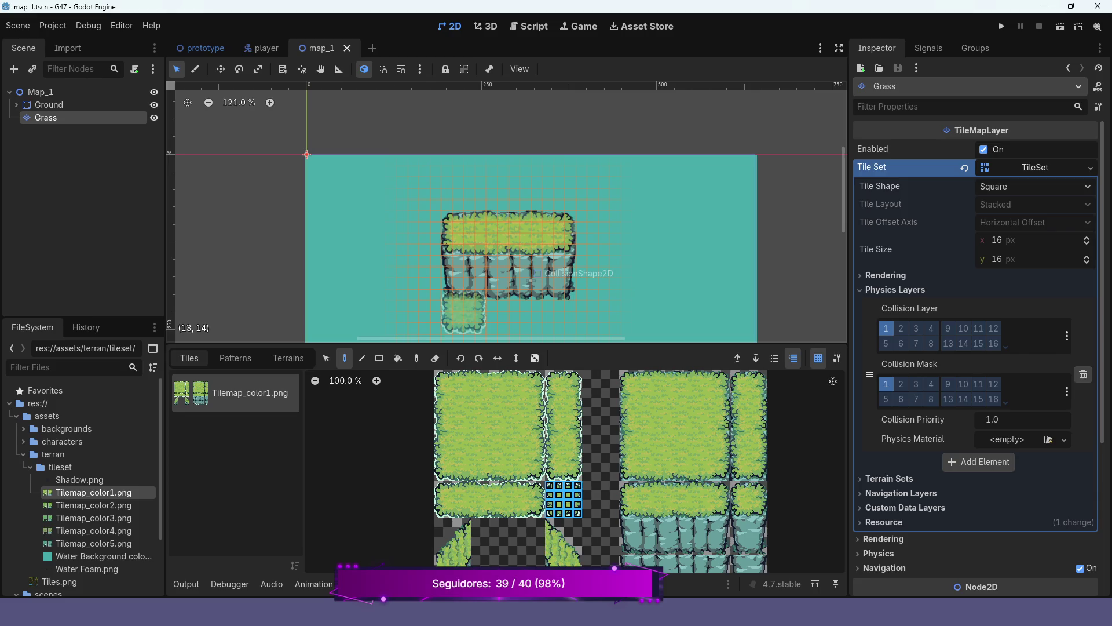
pyautogui.click(464, 313)
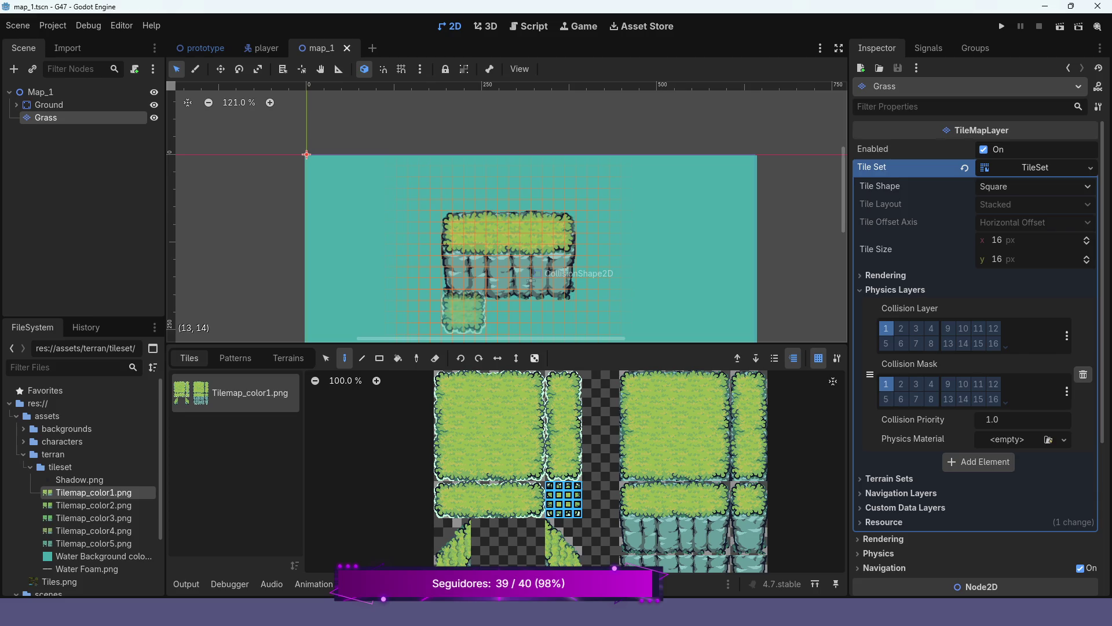